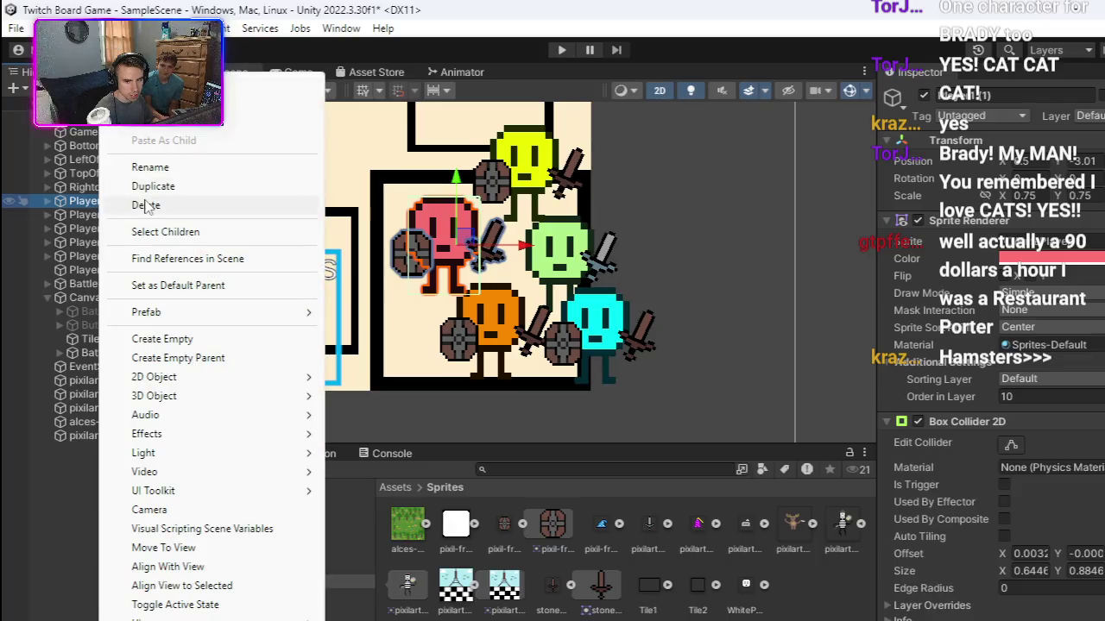
Step: Delete the red Player1 (1) and the green Player2 characters from the Hierarchy
{"action": "left_click", "coordinate": [117, 216]}
{"action": "right_click", "coordinate": [122, 215]}
{"action": "key", "text": "Escape"}
{"action": "left_click", "coordinate": [105, 228]}
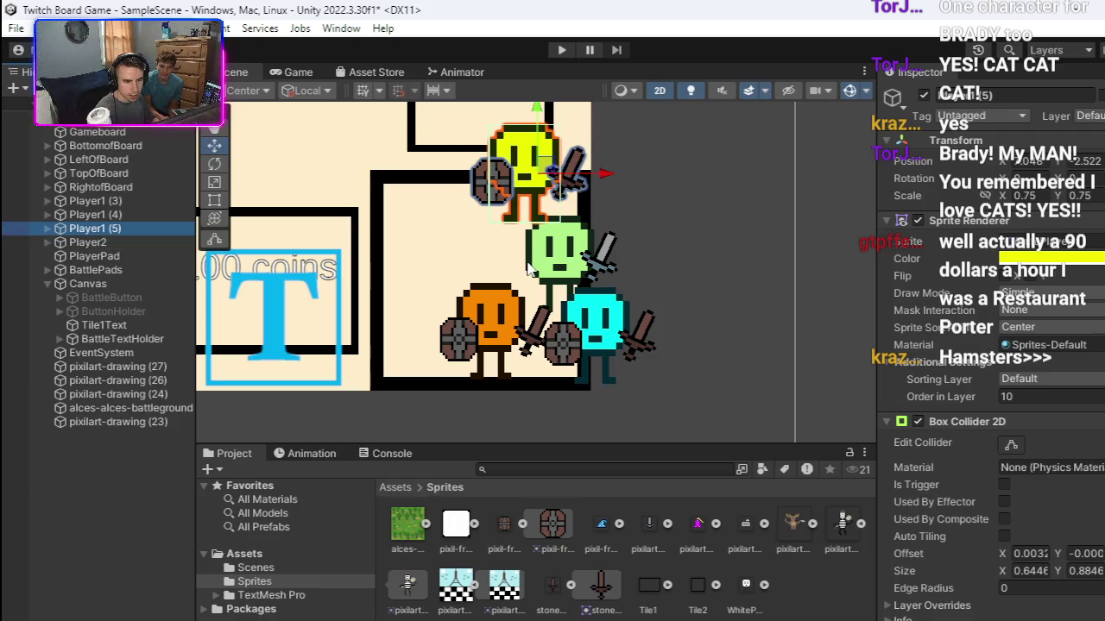
{"action": "left_click", "coordinate": [101, 242]}
{"action": "right_click", "coordinate": [97, 243]}
{"action": "left_click", "coordinate": [142, 206]}
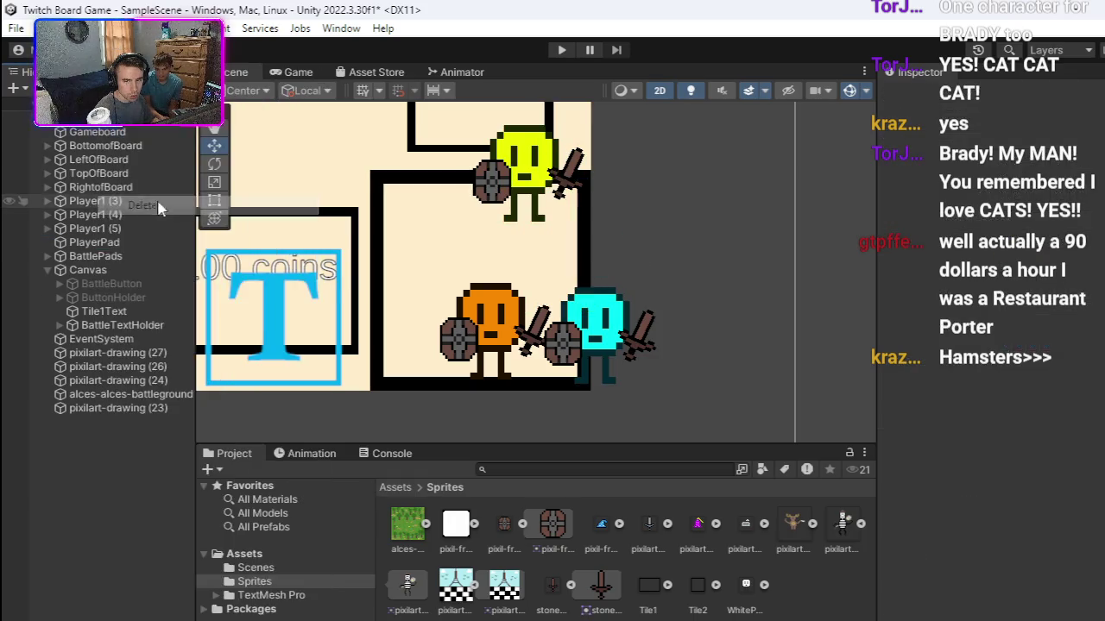
Step: Move the yellow Player1 (5) character down into the start square
{"action": "left_click", "coordinate": [541, 176]}
{"action": "left_click_drag", "start_coordinate": [544, 164], "coordinate": [552, 226]}
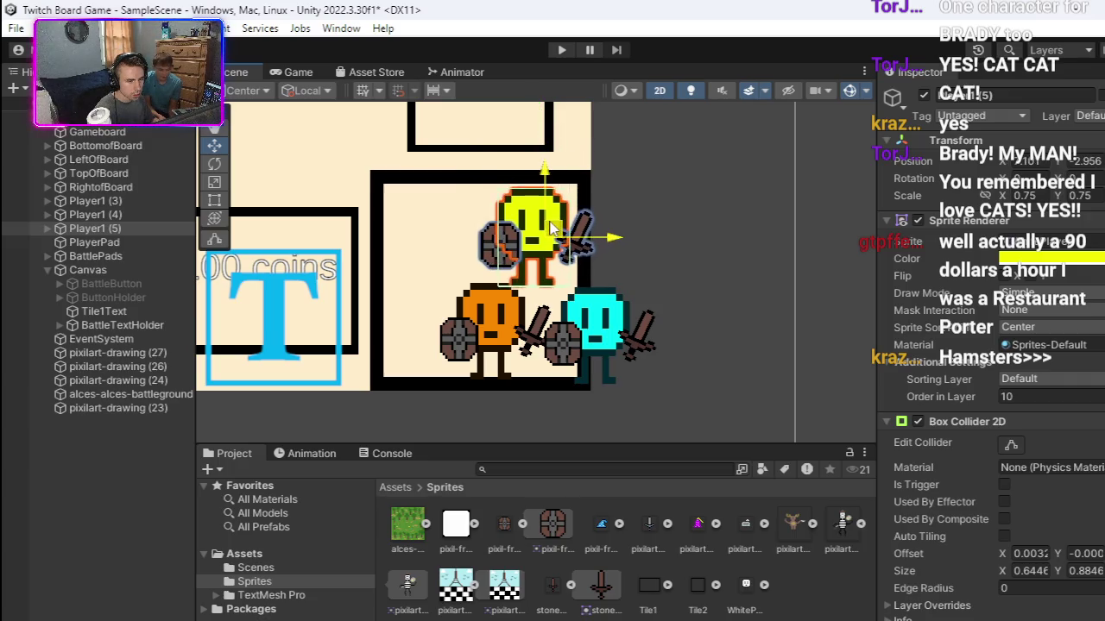
{"action": "left_click", "coordinate": [730, 267]}
{"action": "scroll", "coordinate": [649, 294], "scroll_direction": "down", "scroll_amount": 1}
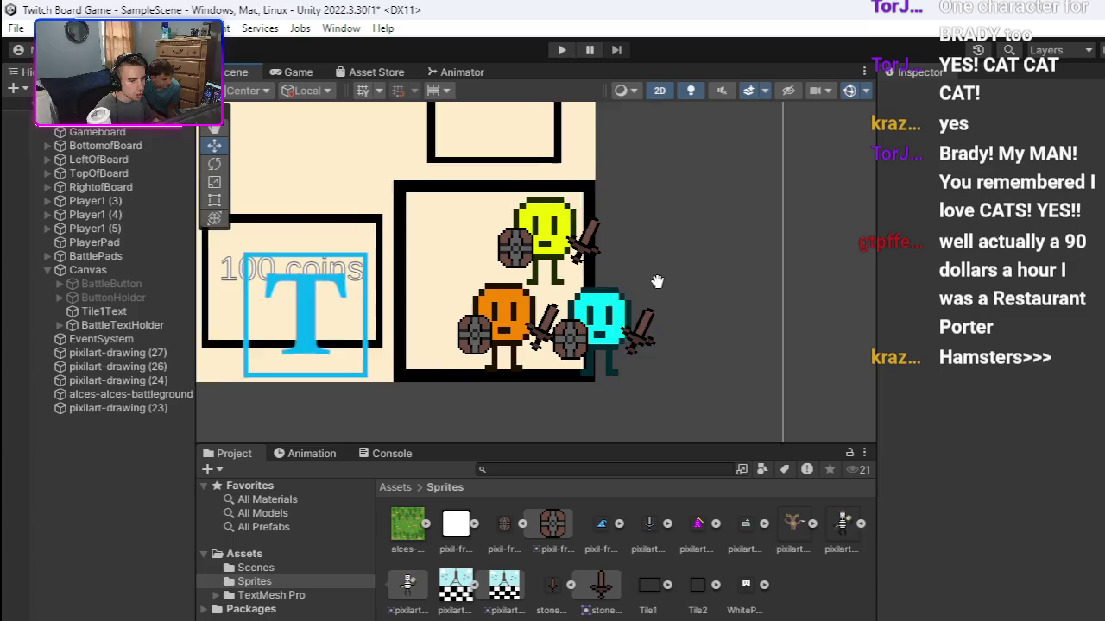
Step: Zoom to the bottom tile row and select the 100 coins label Tile1Text with the Move tool
{"action": "scroll", "coordinate": [649, 293], "scroll_direction": "down", "scroll_amount": 8}
{"action": "scroll", "coordinate": [587, 328], "scroll_direction": "down", "scroll_amount": 5}
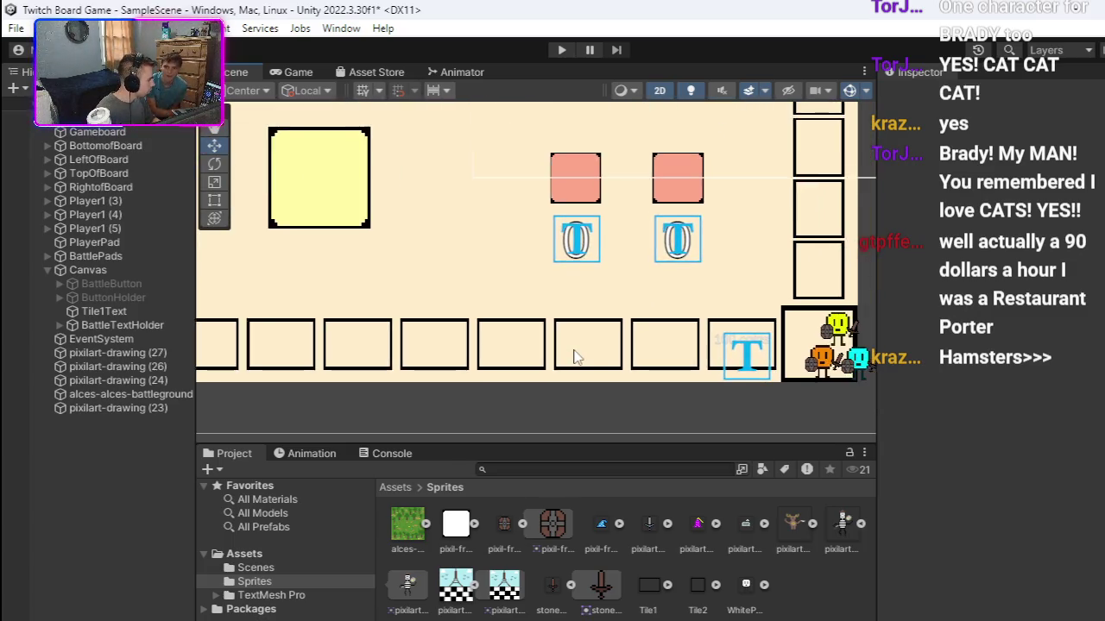
{"action": "scroll", "coordinate": [577, 357], "scroll_direction": "down", "scroll_amount": 2}
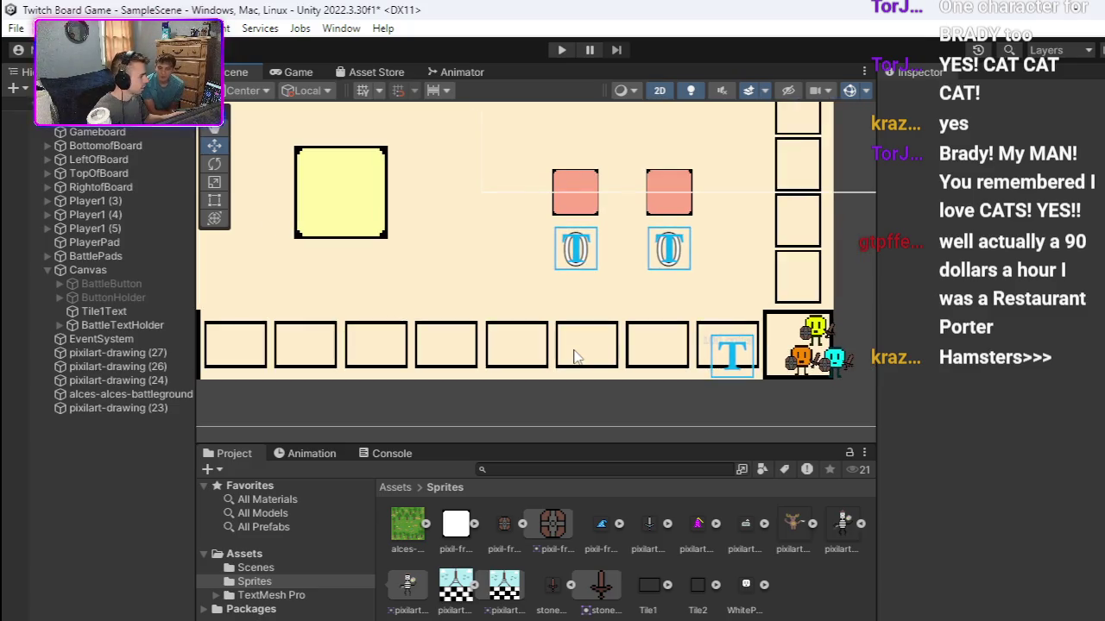
{"action": "scroll", "coordinate": [596, 384], "scroll_direction": "down", "scroll_amount": 3}
{"action": "scroll", "coordinate": [579, 339], "scroll_direction": "up", "scroll_amount": 2}
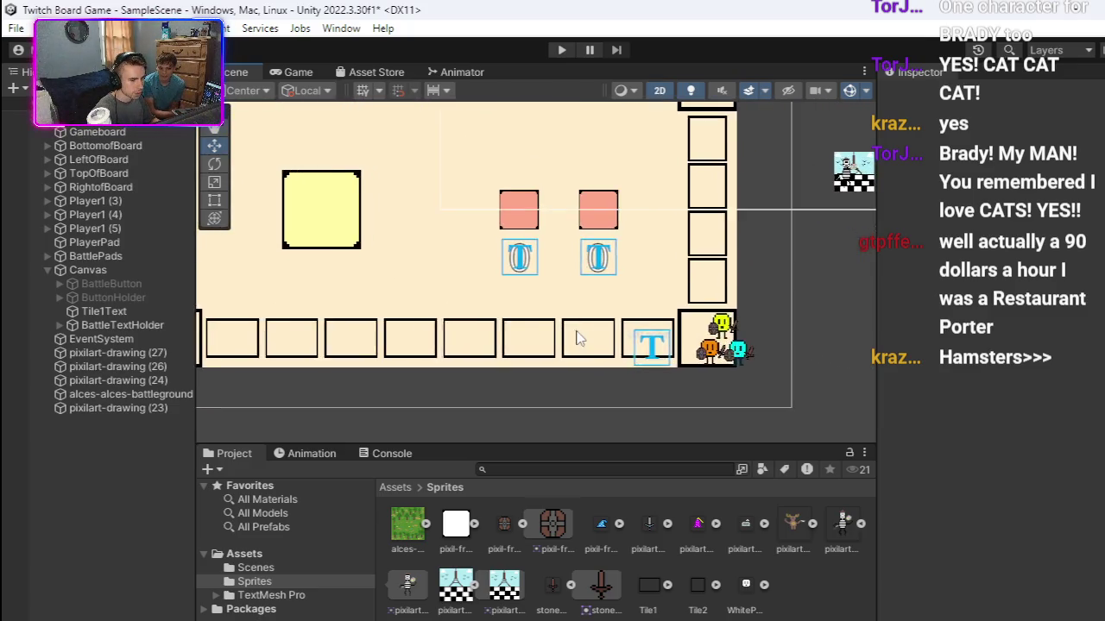
{"action": "scroll", "coordinate": [578, 339], "scroll_direction": "up", "scroll_amount": 3}
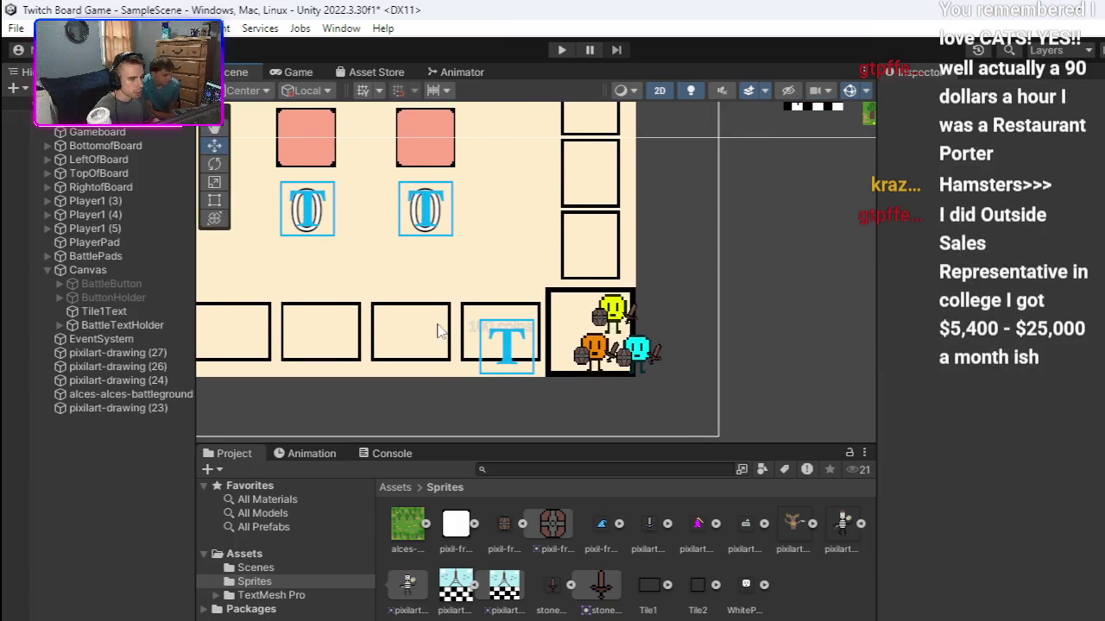
{"action": "scroll", "coordinate": [438, 330], "scroll_direction": "up", "scroll_amount": 3}
{"action": "key", "text": "w"}
{"action": "left_click", "coordinate": [630, 309]}
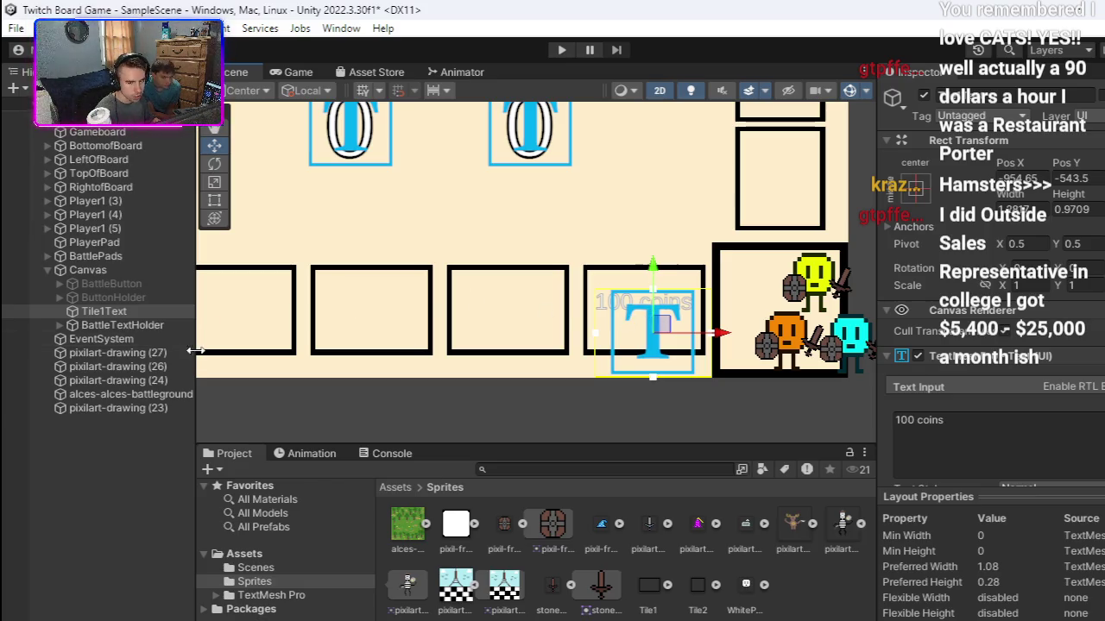
Step: Duplicate Tile1Text, move the copy one tile left, and change its text to 'Battle'
{"action": "right_click", "coordinate": [105, 312]}
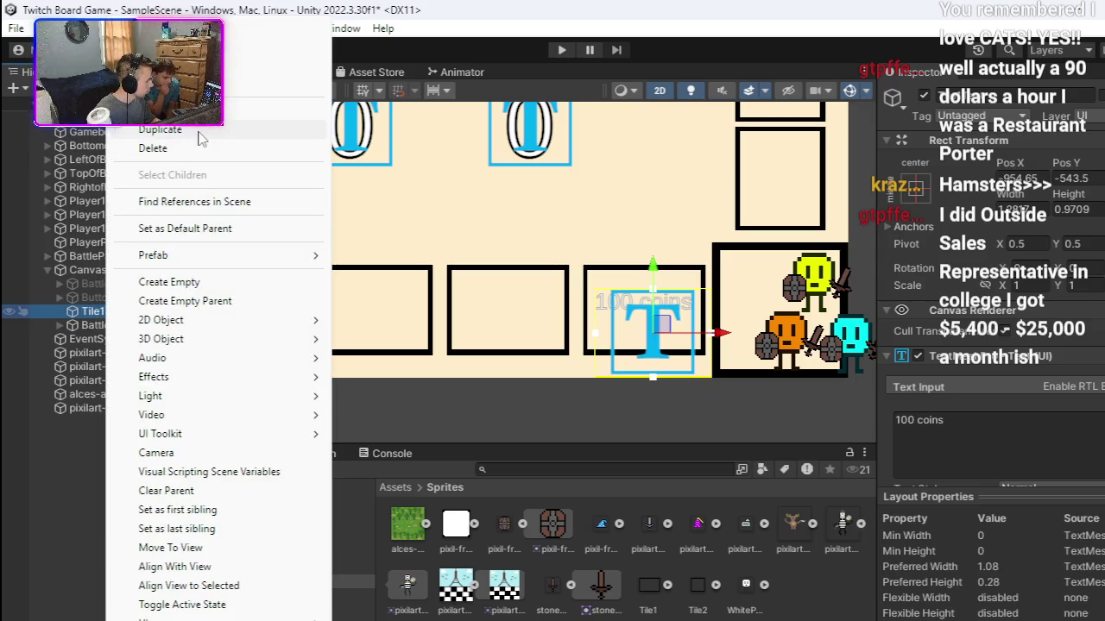
{"action": "left_click", "coordinate": [198, 131]}
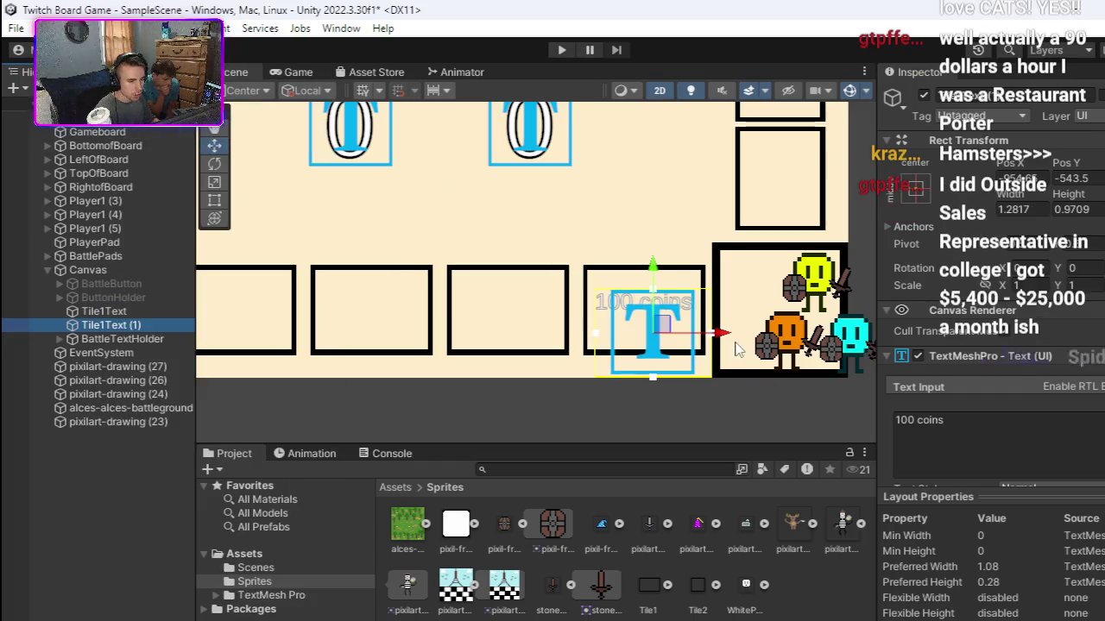
{"action": "left_click_drag", "start_coordinate": [726, 335], "coordinate": [588, 321]}
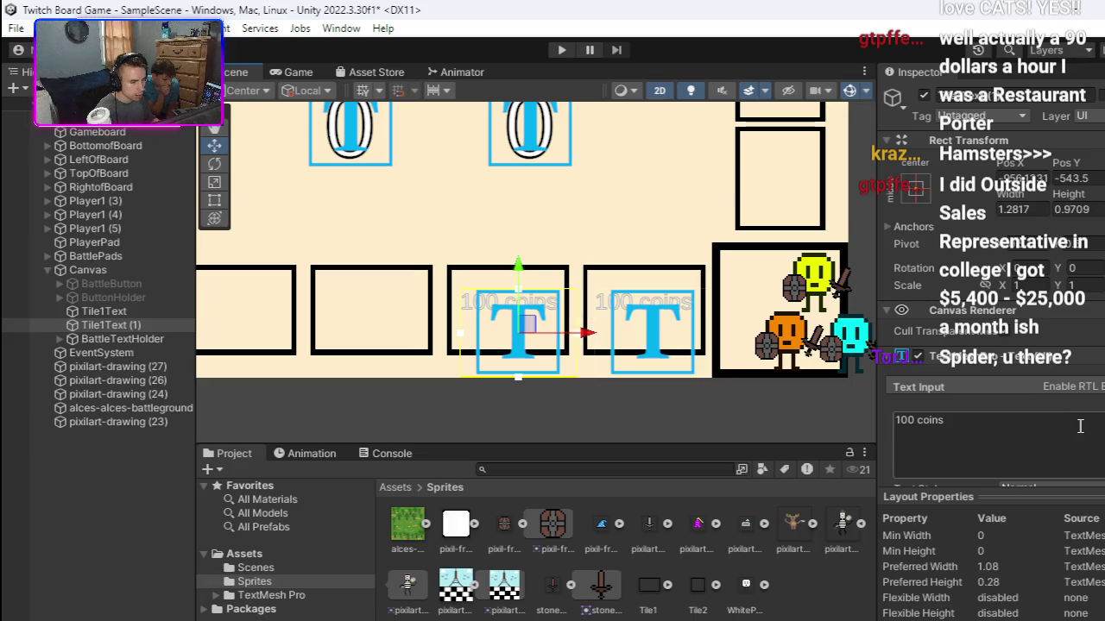
{"action": "left_click", "coordinate": [1077, 436]}
{"action": "type", "text": "Battle"}
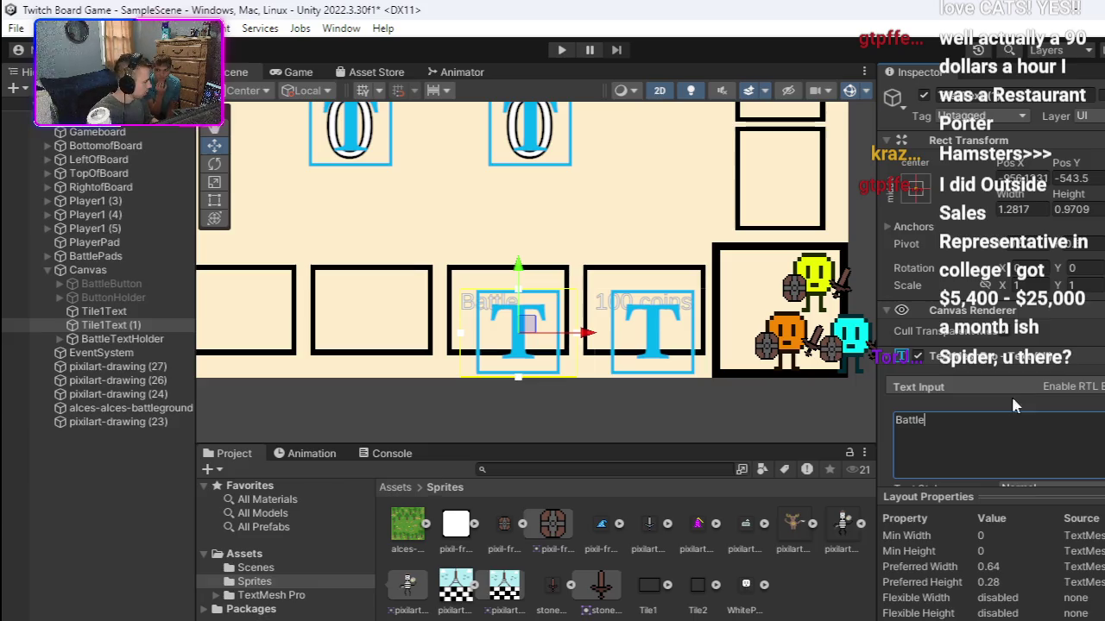
{"action": "left_click", "coordinate": [587, 335]}
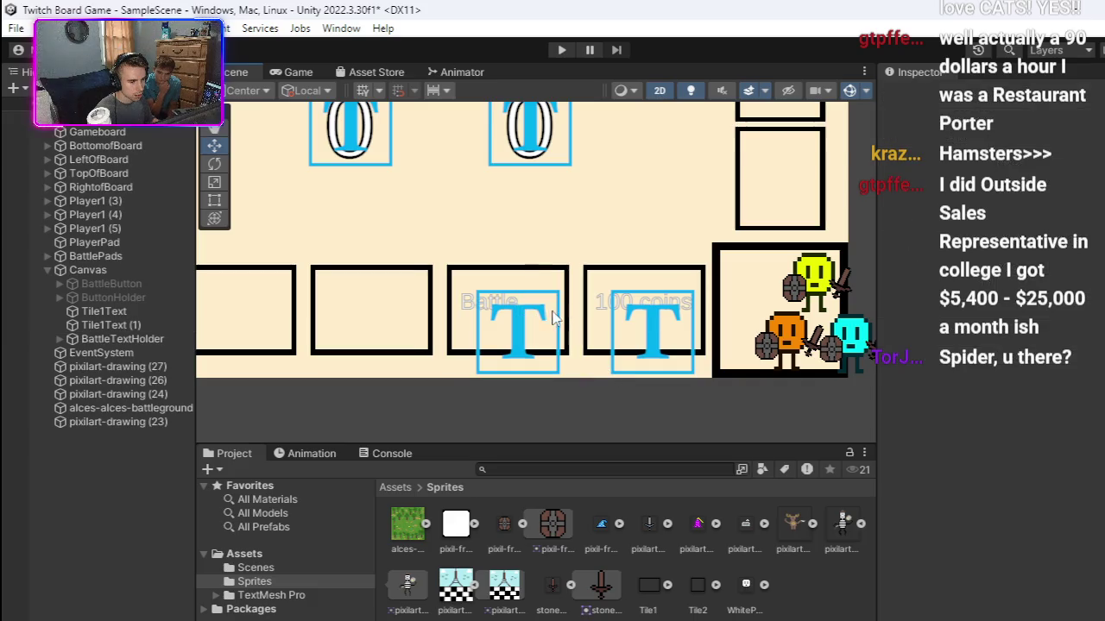
Step: Nudge the Battle label right, try a Pos X of 0, then undo it
{"action": "left_click_drag", "start_coordinate": [587, 335], "coordinate": [608, 335]}
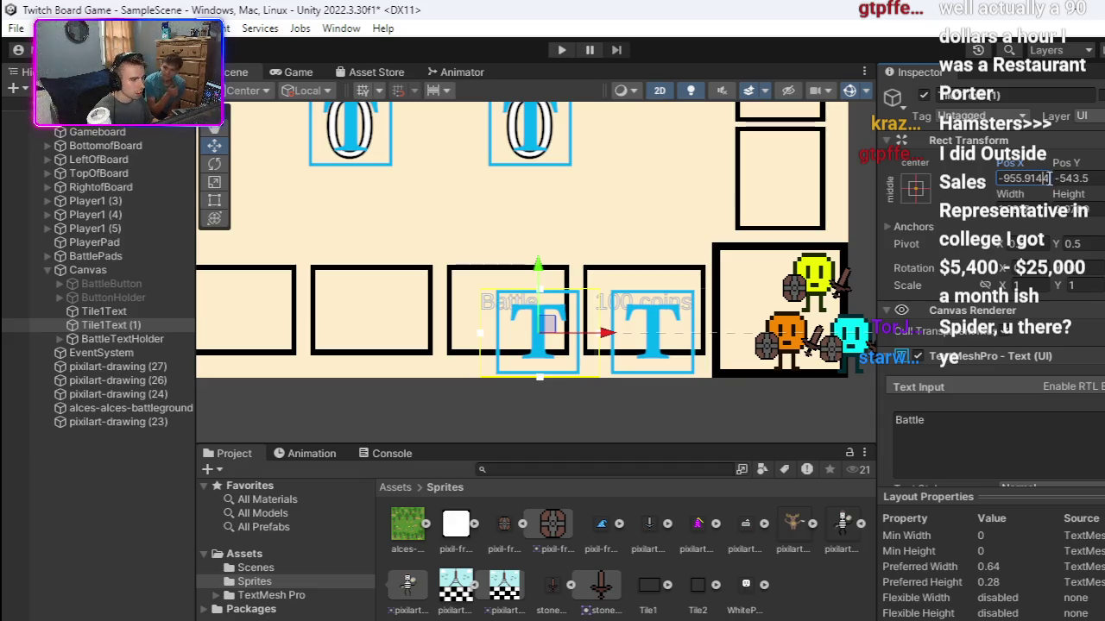
{"action": "left_click_drag", "start_coordinate": [1042, 180], "coordinate": [1023, 187]}
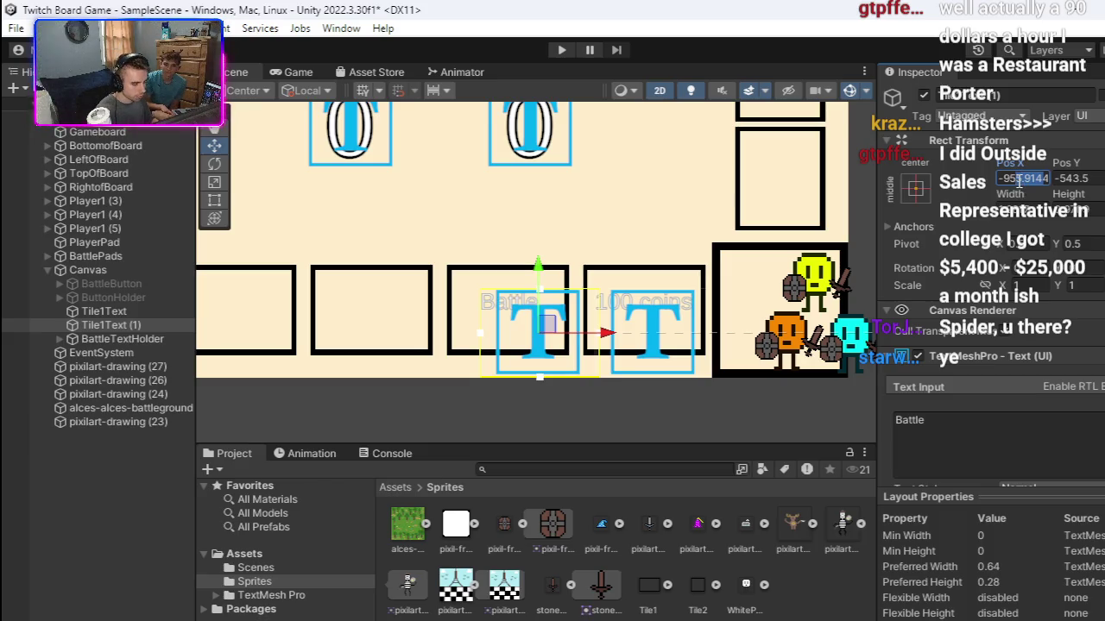
{"action": "type", "text": "0"}
{"action": "key", "text": "Return"}
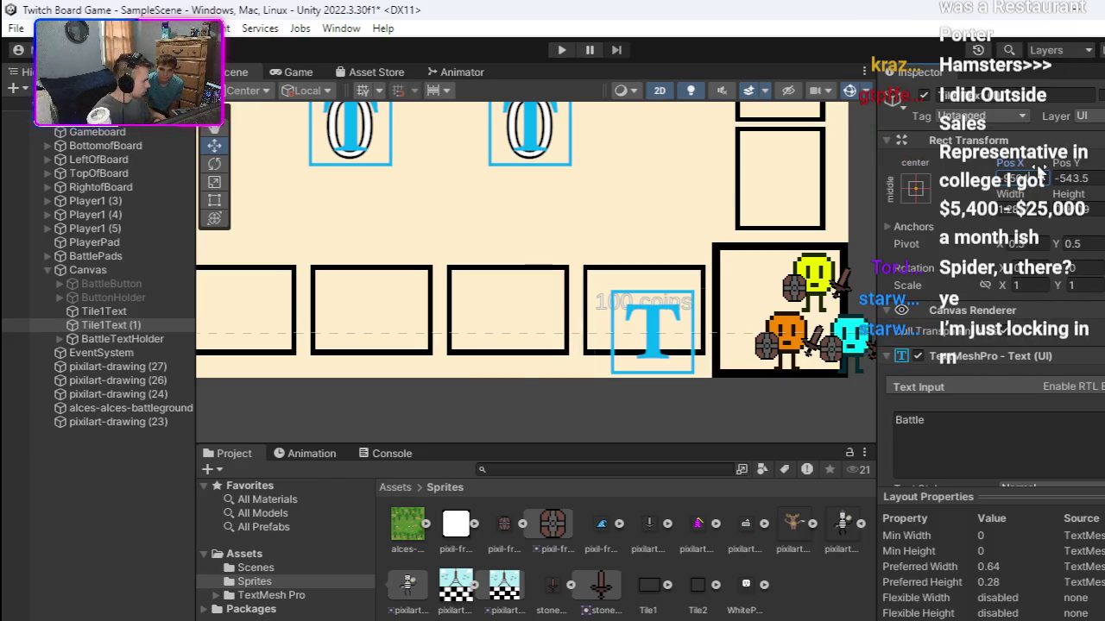
{"action": "key", "text": "ctrl+z"}
{"action": "left_click", "coordinate": [587, 393]}
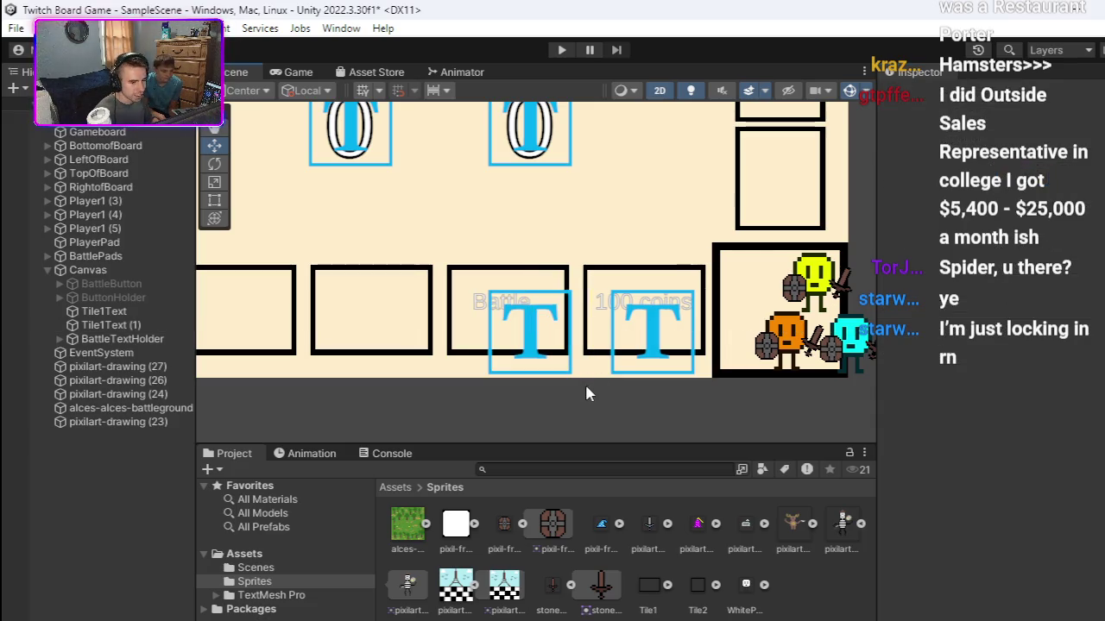
Step: Nudge the Battle label a little further right and reselect it on its tile
{"action": "left_click", "coordinate": [516, 304]}
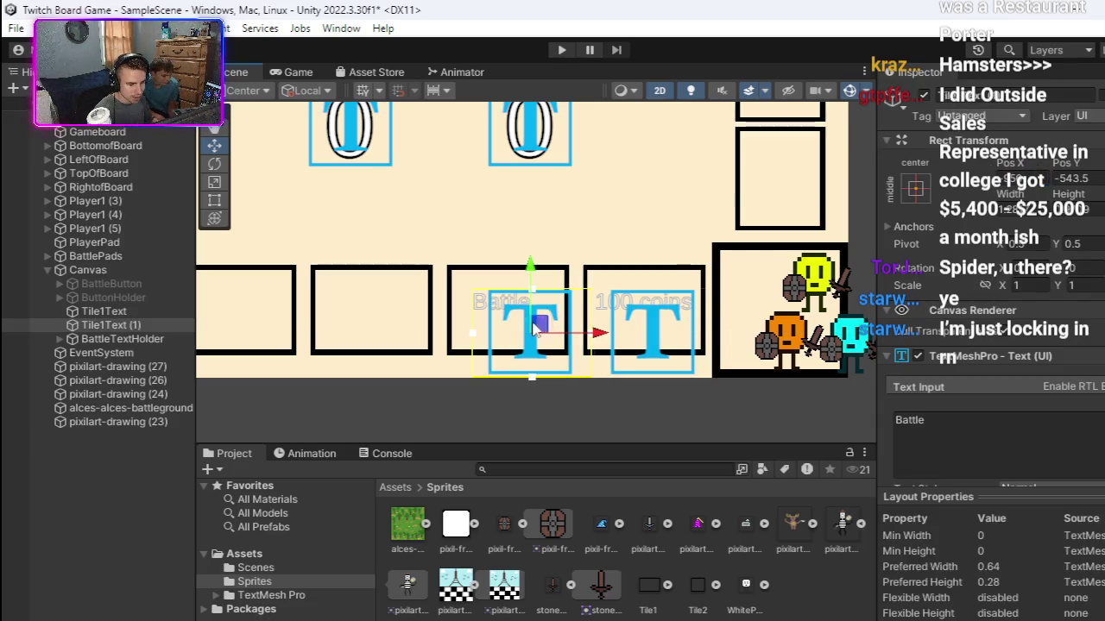
{"action": "left_click_drag", "start_coordinate": [599, 337], "coordinate": [604, 337]}
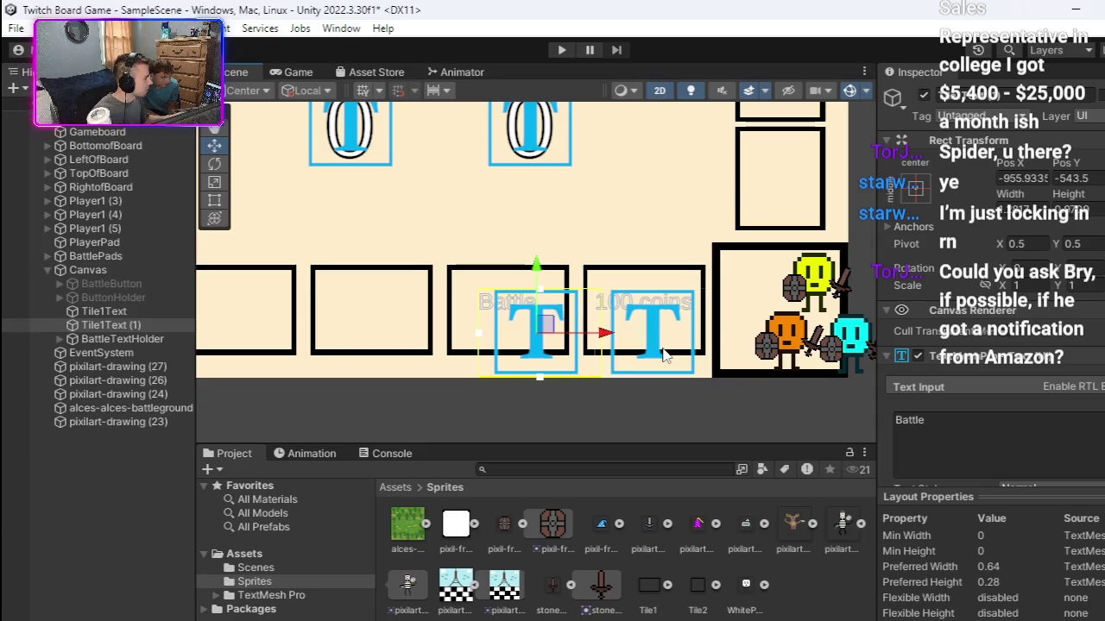
{"action": "left_click", "coordinate": [574, 400]}
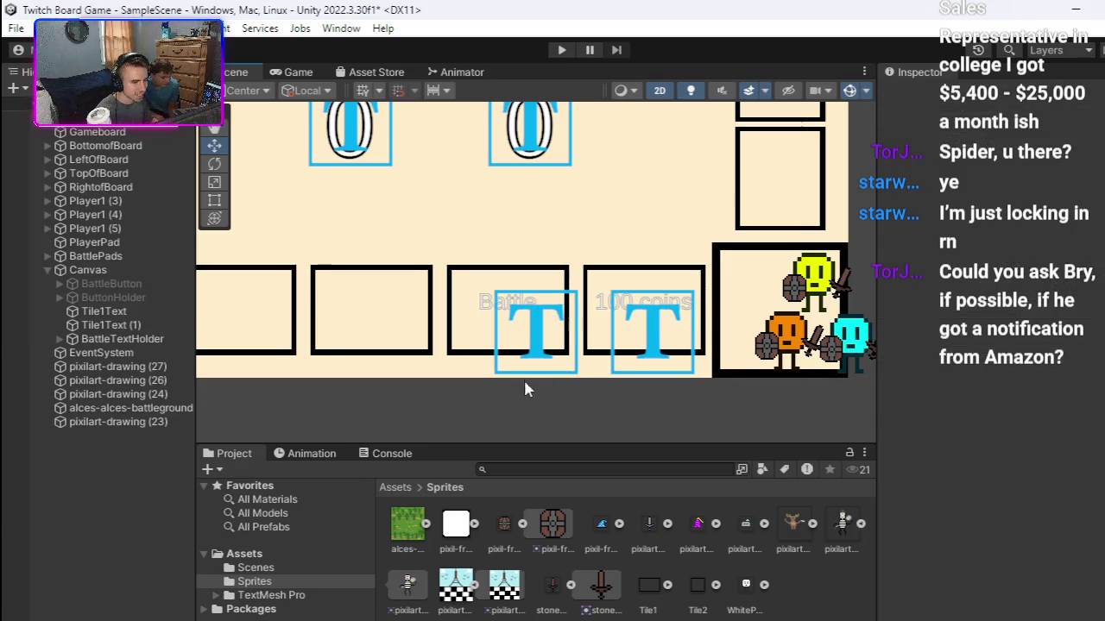
{"action": "left_click_drag", "start_coordinate": [523, 382], "coordinate": [616, 394]}
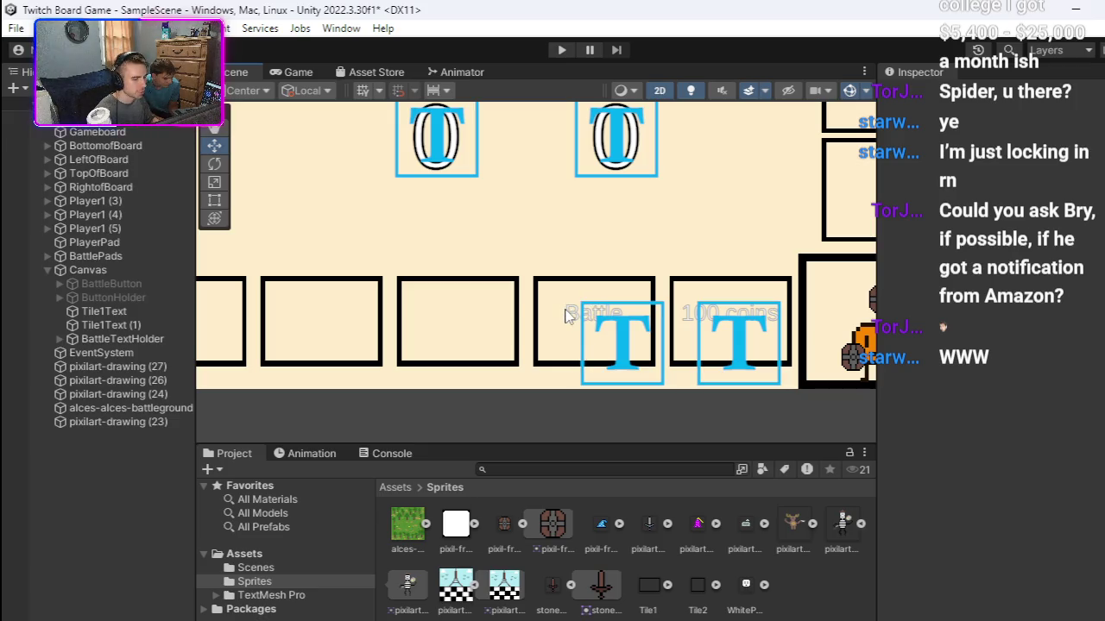
{"action": "left_click", "coordinate": [573, 314]}
{"action": "left_click", "coordinate": [575, 317]}
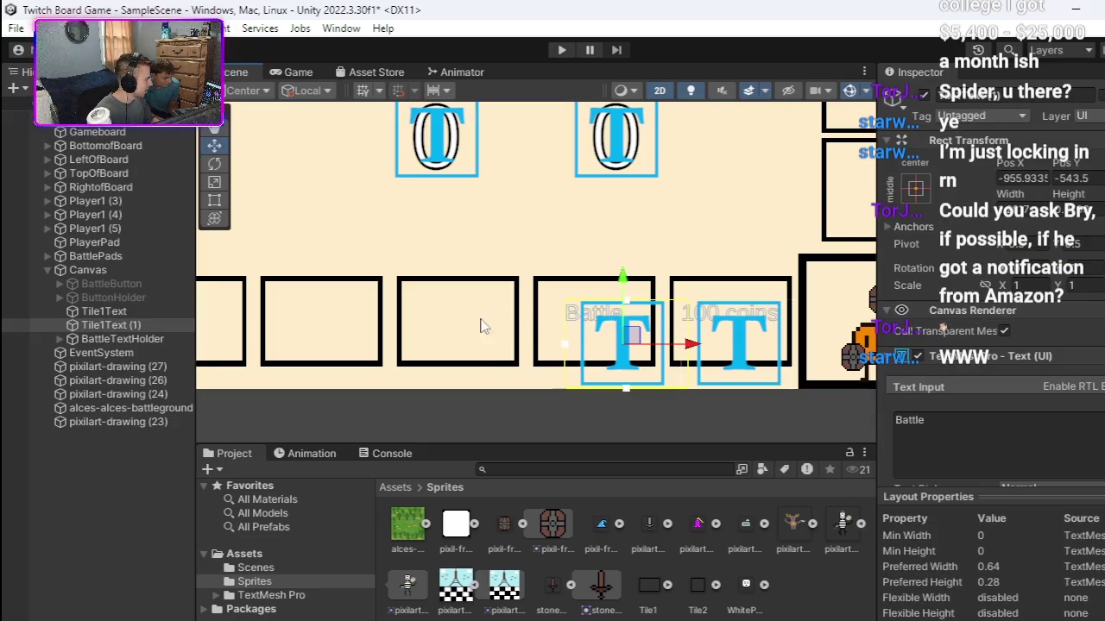
Step: Rename the Battle label object Tile1Text (1) to Tile2Text
{"action": "right_click", "coordinate": [154, 336]}
{"action": "left_click", "coordinate": [176, 110]}
{"action": "left_click", "coordinate": [143, 330]}
{"action": "left_click_drag", "start_coordinate": [142, 331], "coordinate": [99, 326]}
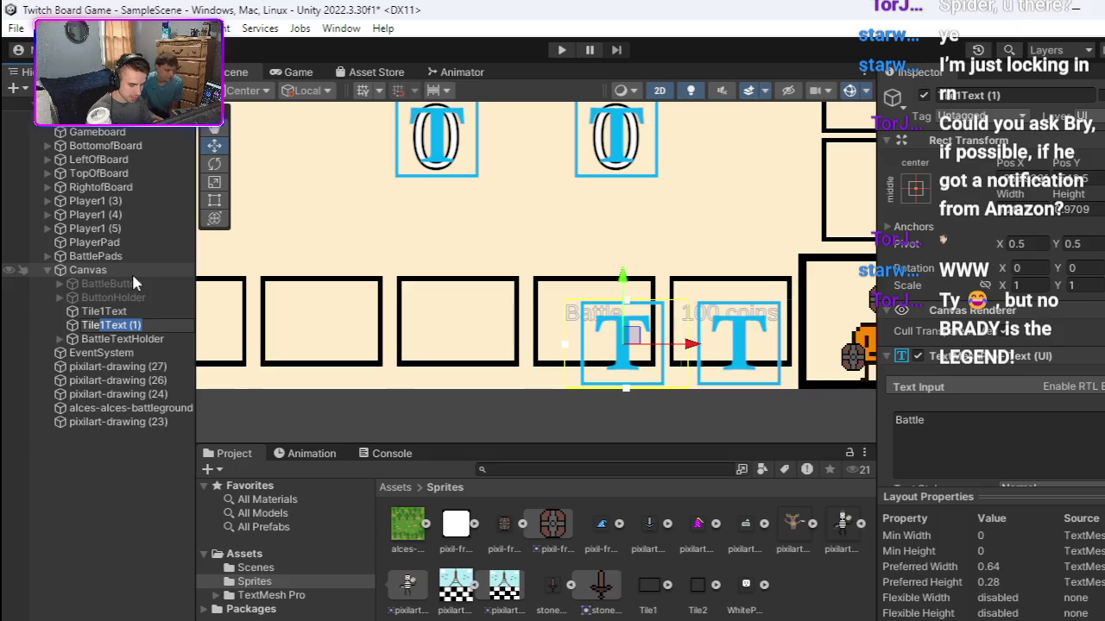
{"action": "type", "text": "2Text"}
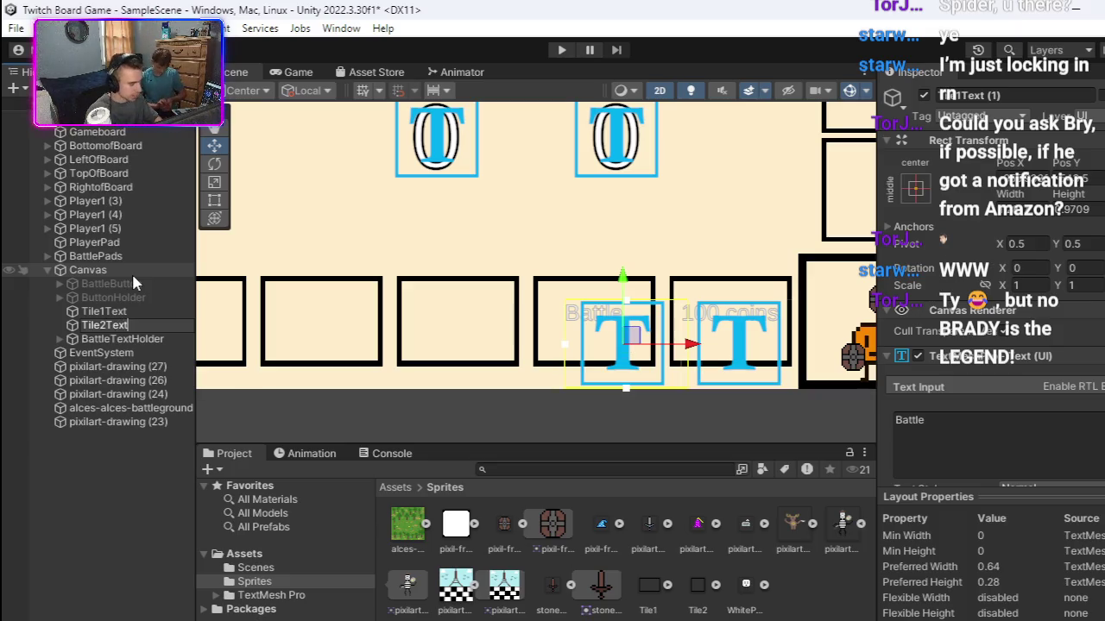
{"action": "key", "text": "Return"}
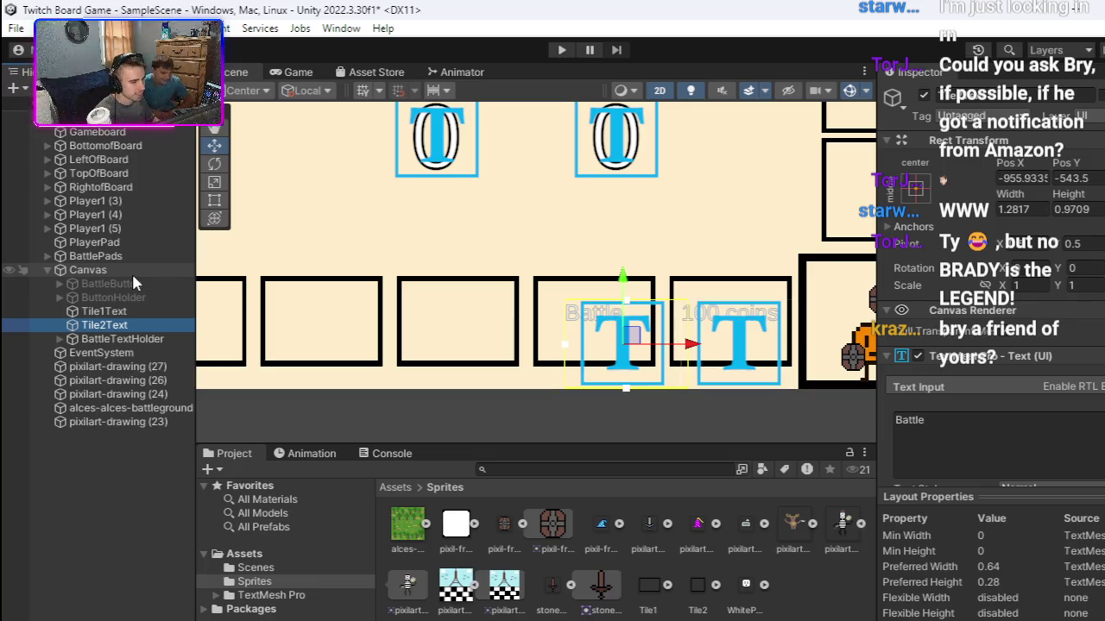
Step: Frame the labelled bottom-row tiles in the Scene view and enter play mode
{"action": "scroll", "coordinate": [530, 284], "scroll_direction": "down", "scroll_amount": 3}
{"action": "mouse_move", "coordinate": [626, 290]}
{"action": "left_mouse_down"}
{"action": "mouse_move", "coordinate": [600, 283]}
{"action": "mouse_move", "coordinate": [810, 276]}
{"action": "left_mouse_up"}
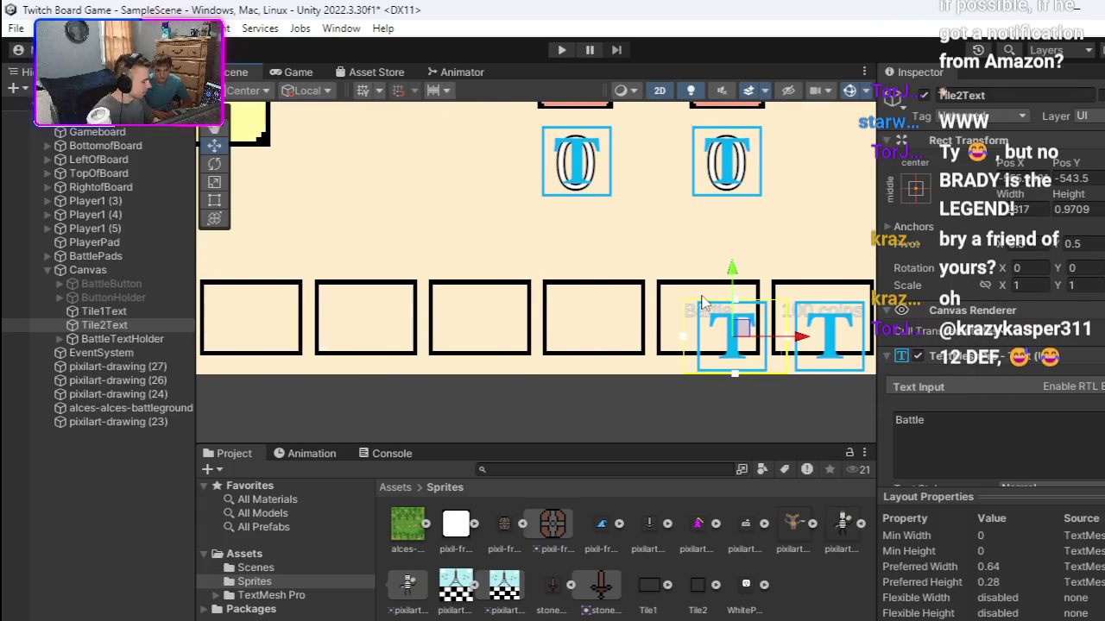
{"action": "scroll", "coordinate": [708, 293], "scroll_direction": "up", "scroll_amount": 5}
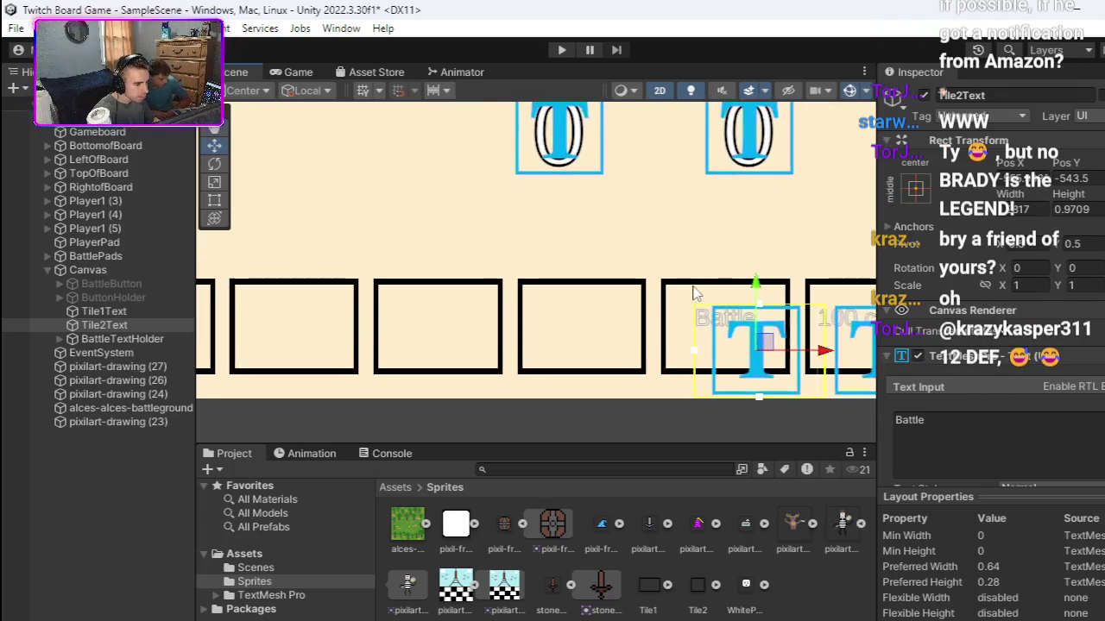
{"action": "left_click_drag", "start_coordinate": [711, 300], "coordinate": [580, 328]}
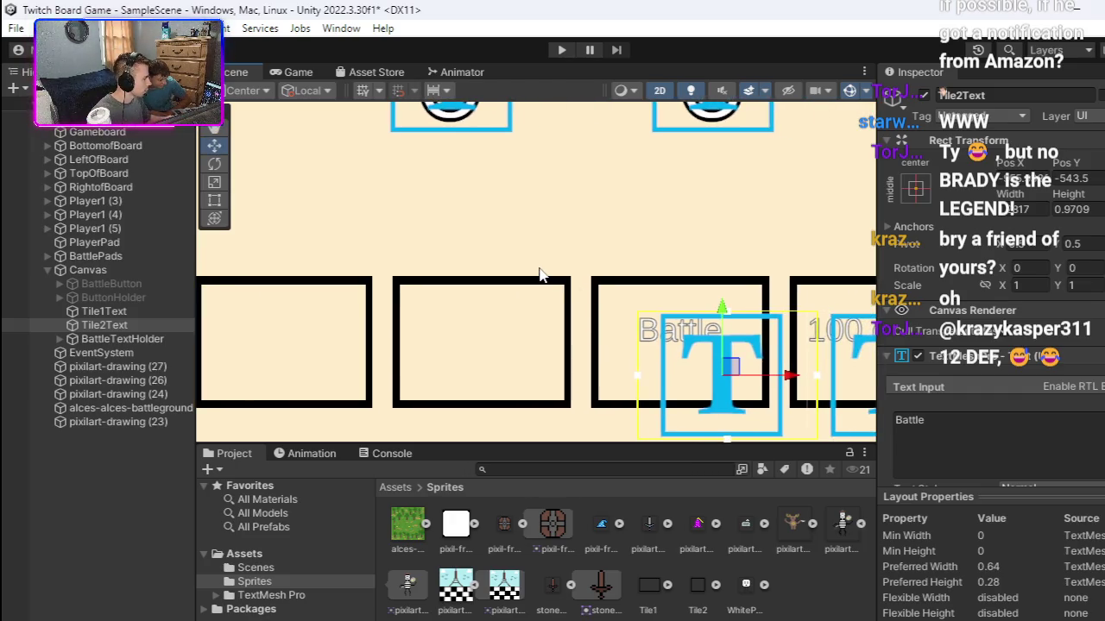
{"action": "scroll", "coordinate": [539, 274], "scroll_direction": "down", "scroll_amount": 5}
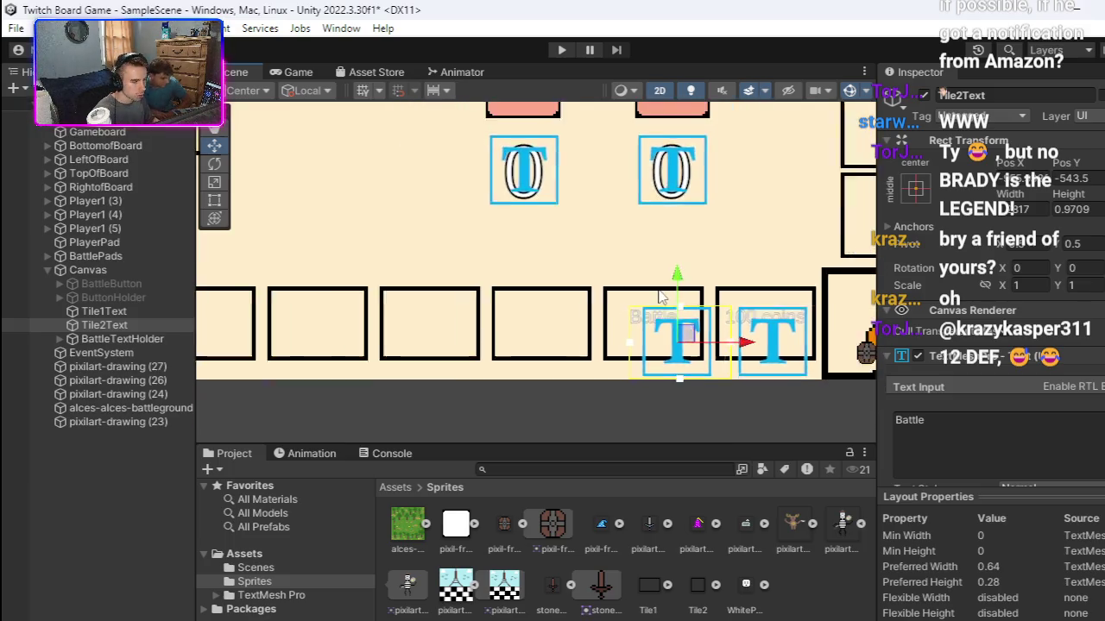
{"action": "left_click", "coordinate": [561, 49]}
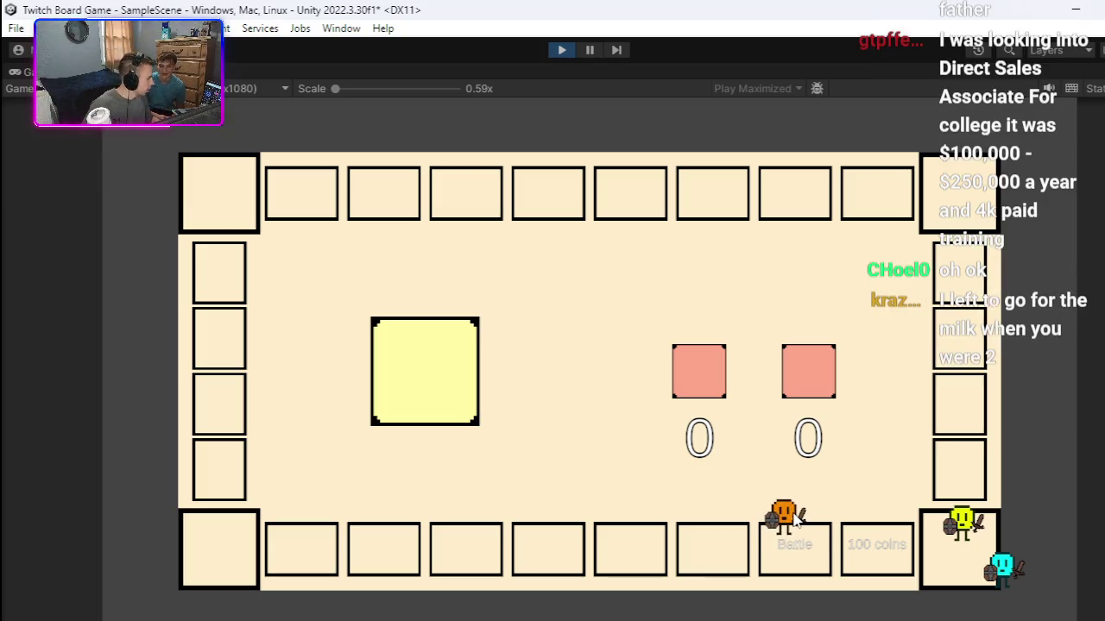
Step: Place the orange fighter on the 100 coins tile and the cyan fighter on the right red square
{"action": "mouse_move", "coordinate": [799, 518]}
{"action": "left_mouse_down"}
{"action": "mouse_move", "coordinate": [548, 374]}
{"action": "mouse_move", "coordinate": [405, 371]}
{"action": "mouse_move", "coordinate": [565, 453]}
{"action": "mouse_move", "coordinate": [919, 520]}
{"action": "mouse_move", "coordinate": [879, 557]}
{"action": "mouse_move", "coordinate": [873, 542]}
{"action": "mouse_move", "coordinate": [972, 579]}
{"action": "mouse_move", "coordinate": [897, 544]}
{"action": "mouse_move", "coordinate": [828, 535]}
{"action": "left_mouse_up"}
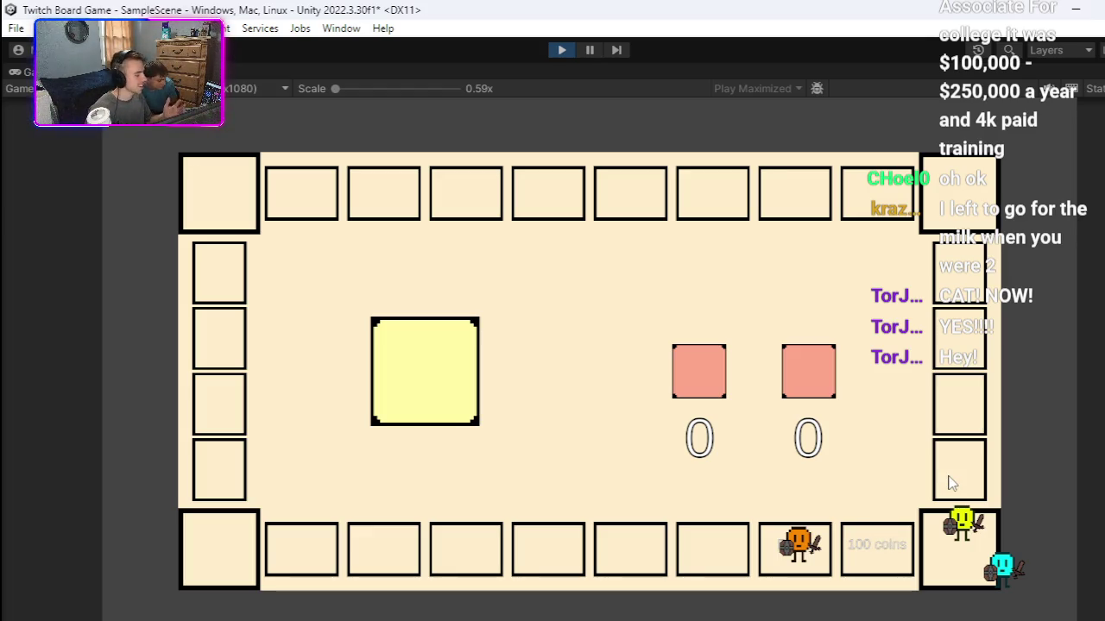
{"action": "mouse_move", "coordinate": [815, 548]}
{"action": "left_mouse_down"}
{"action": "mouse_move", "coordinate": [918, 556]}
{"action": "mouse_move", "coordinate": [960, 537]}
{"action": "mouse_move", "coordinate": [891, 512]}
{"action": "mouse_move", "coordinate": [717, 379]}
{"action": "left_mouse_up"}
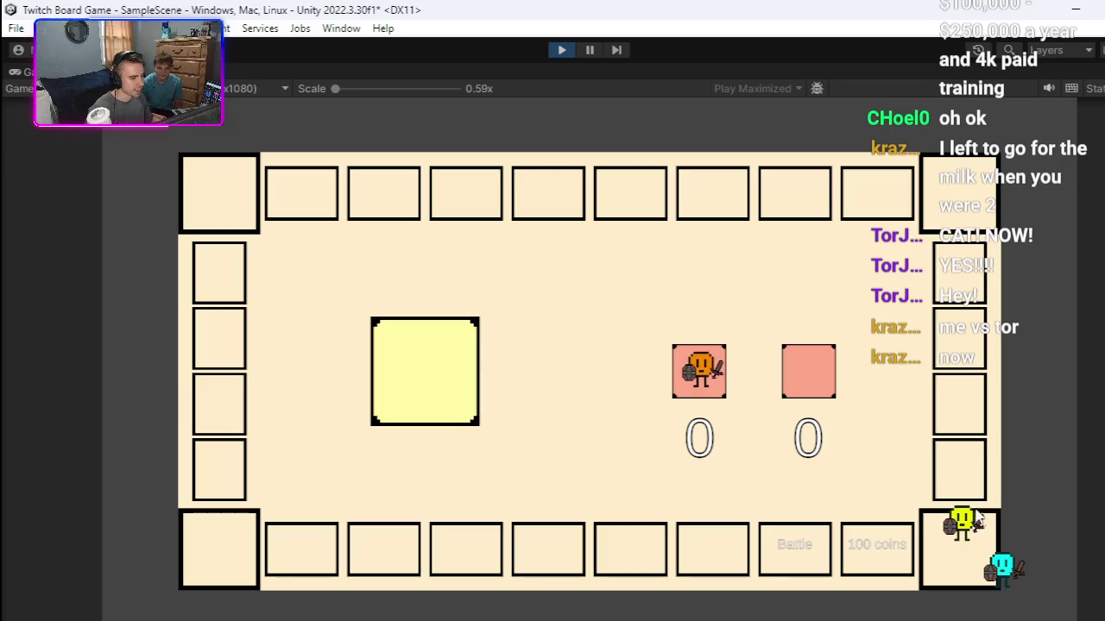
{"action": "left_click_drag", "start_coordinate": [1018, 591], "coordinate": [812, 388]}
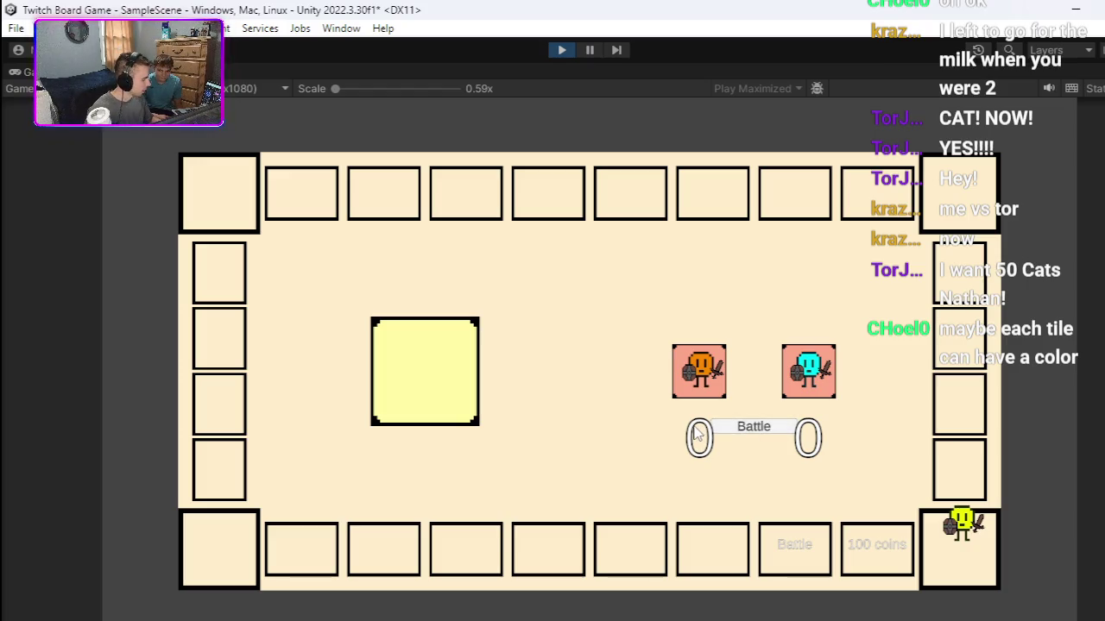
Step: Start the battle between the two fighters, retrying until it runs, then stop the game
{"action": "left_click", "coordinate": [766, 430]}
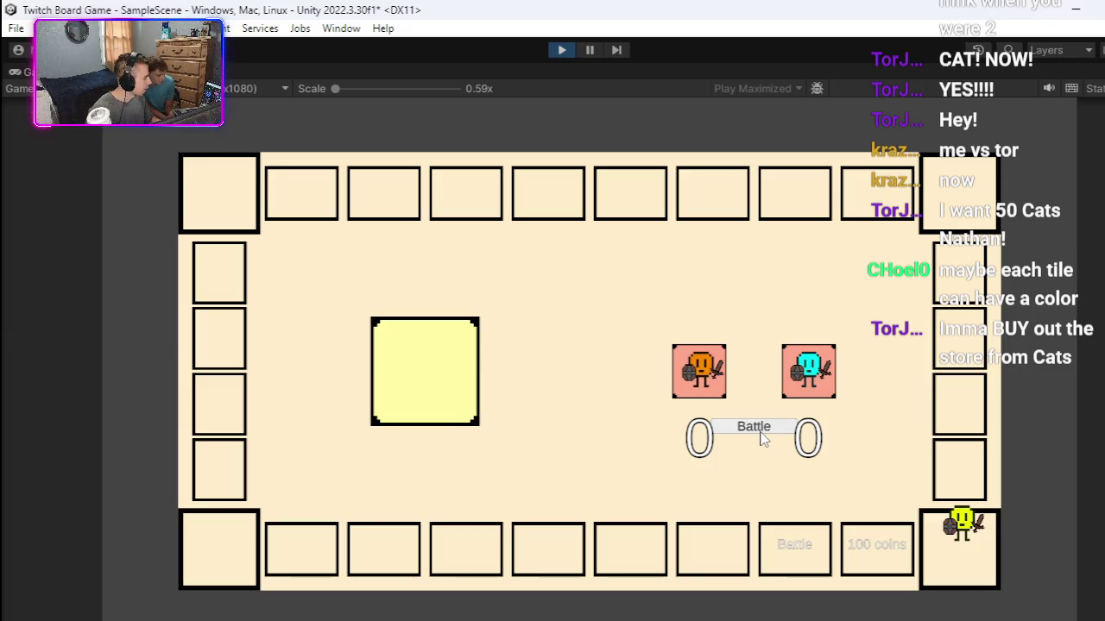
{"action": "left_click", "coordinate": [763, 438]}
{"action": "left_click", "coordinate": [776, 438]}
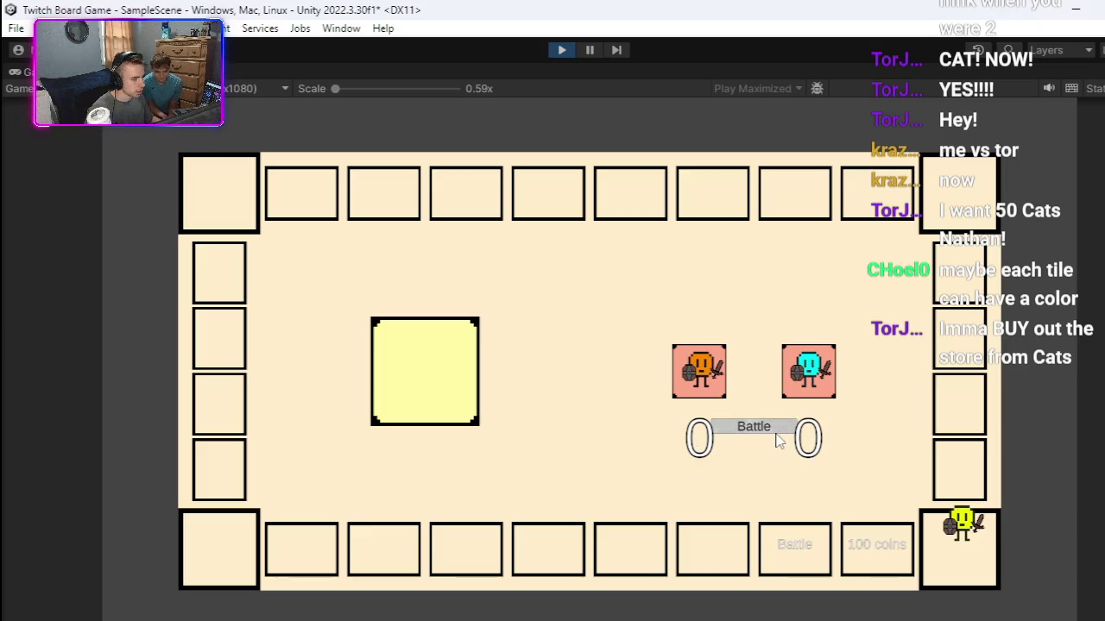
{"action": "left_click", "coordinate": [722, 424]}
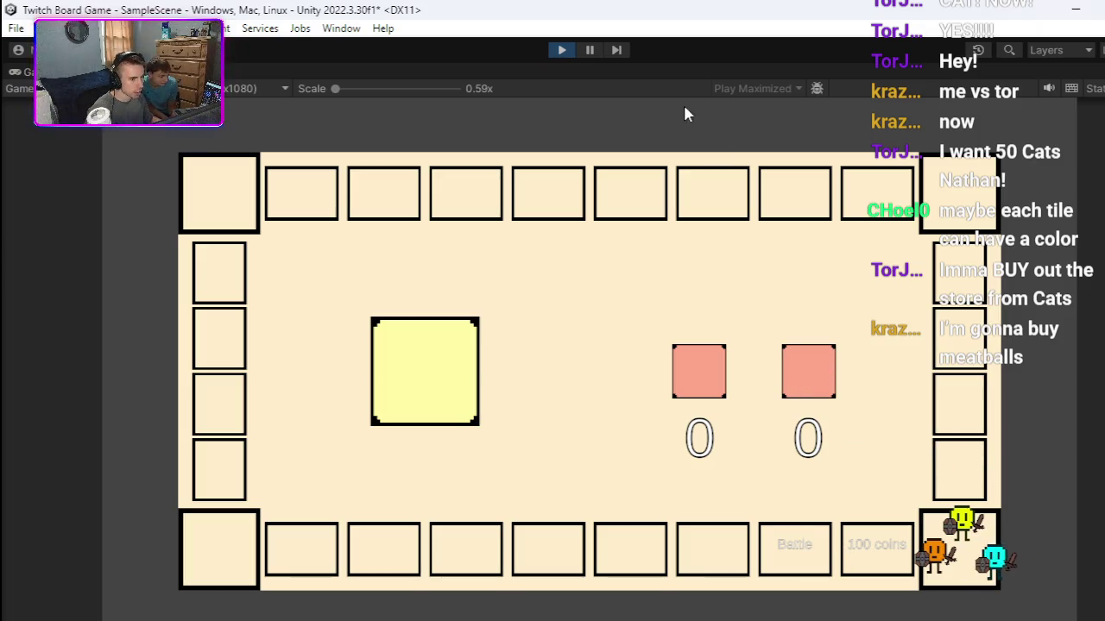
{"action": "left_click", "coordinate": [561, 50]}
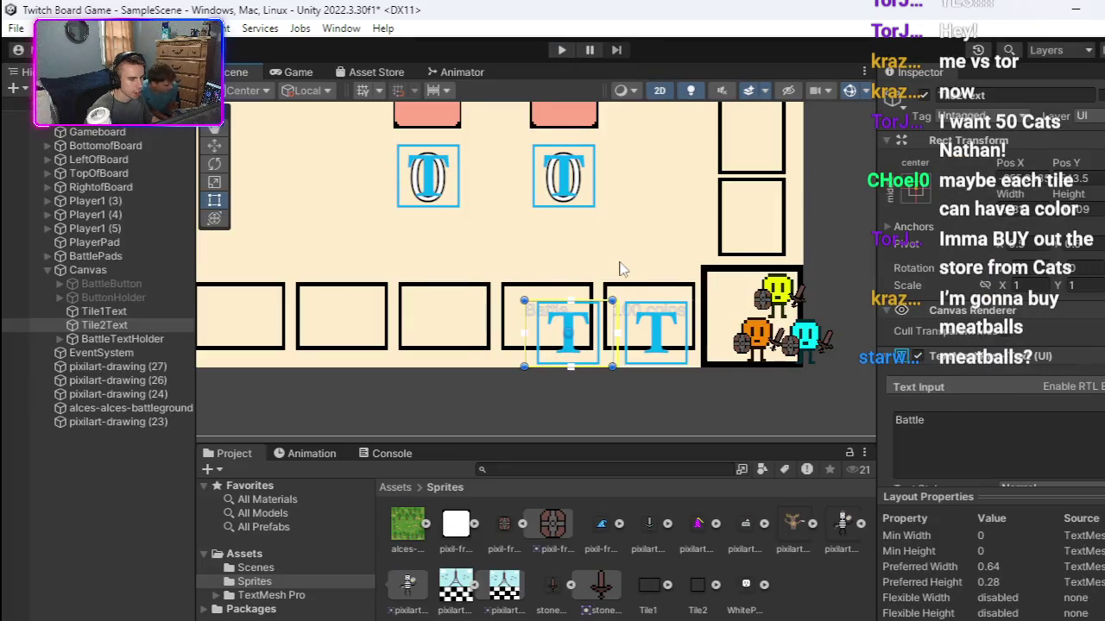
Step: Duplicate Tile2Text and move the copy onto the tile to the left
{"action": "scroll", "coordinate": [618, 268], "scroll_direction": "up", "scroll_amount": 3}
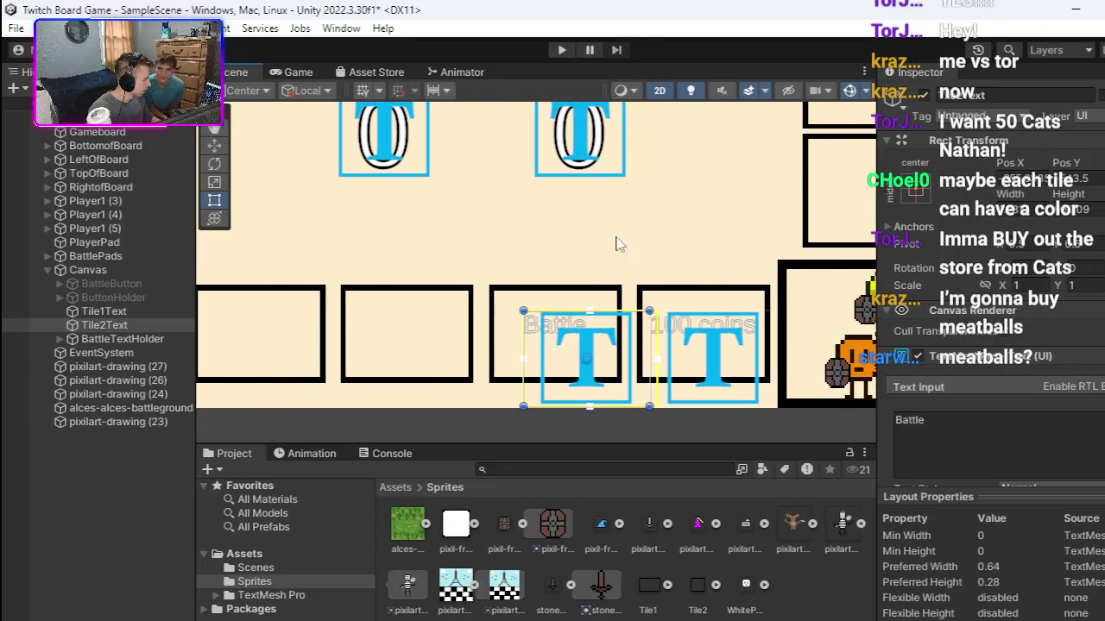
{"action": "right_click", "coordinate": [179, 324]}
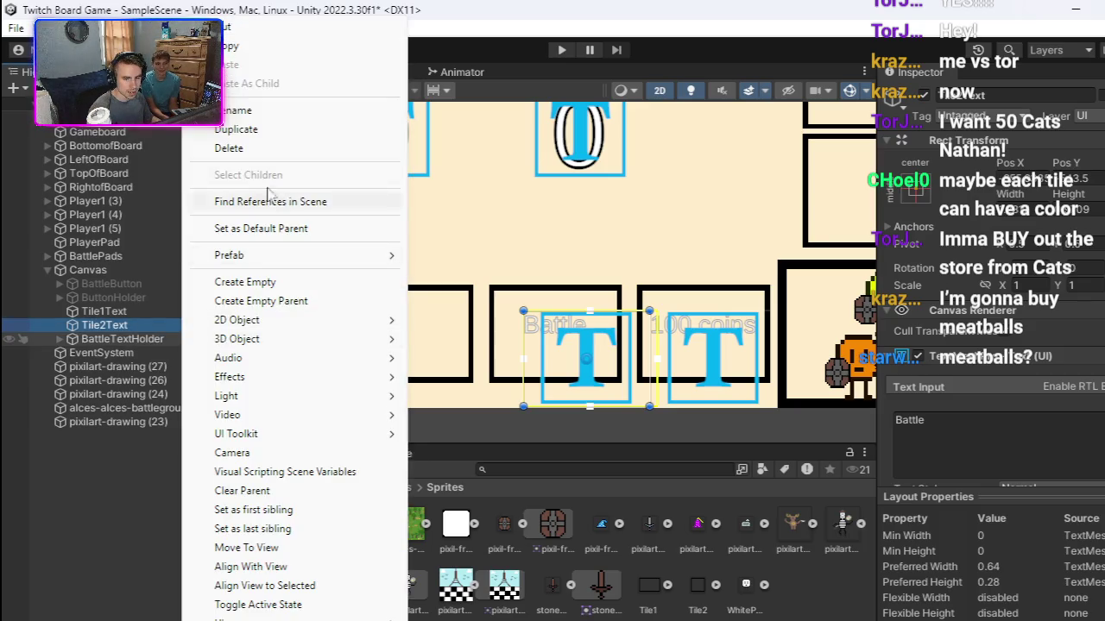
{"action": "left_click", "coordinate": [233, 130]}
{"action": "mouse_move", "coordinate": [647, 366]}
{"action": "left_mouse_down"}
{"action": "mouse_move", "coordinate": [496, 353]}
{"action": "mouse_move", "coordinate": [509, 350]}
{"action": "left_mouse_up"}
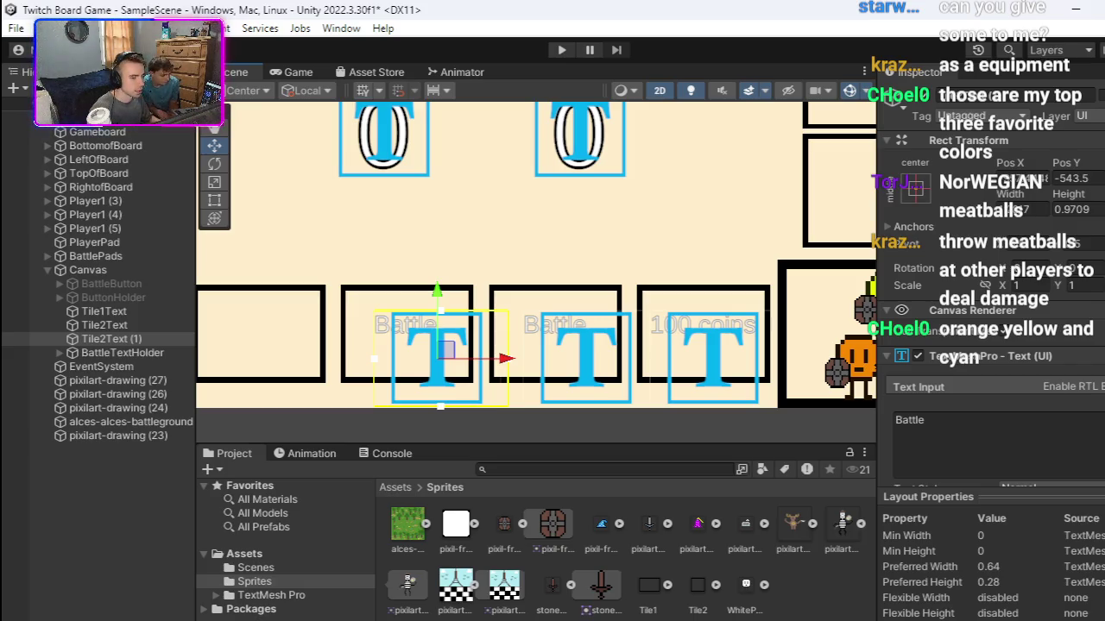
Step: Start editing the copy's text field, then scroll the view and select the orange fighter
{"action": "left_click", "coordinate": [986, 432]}
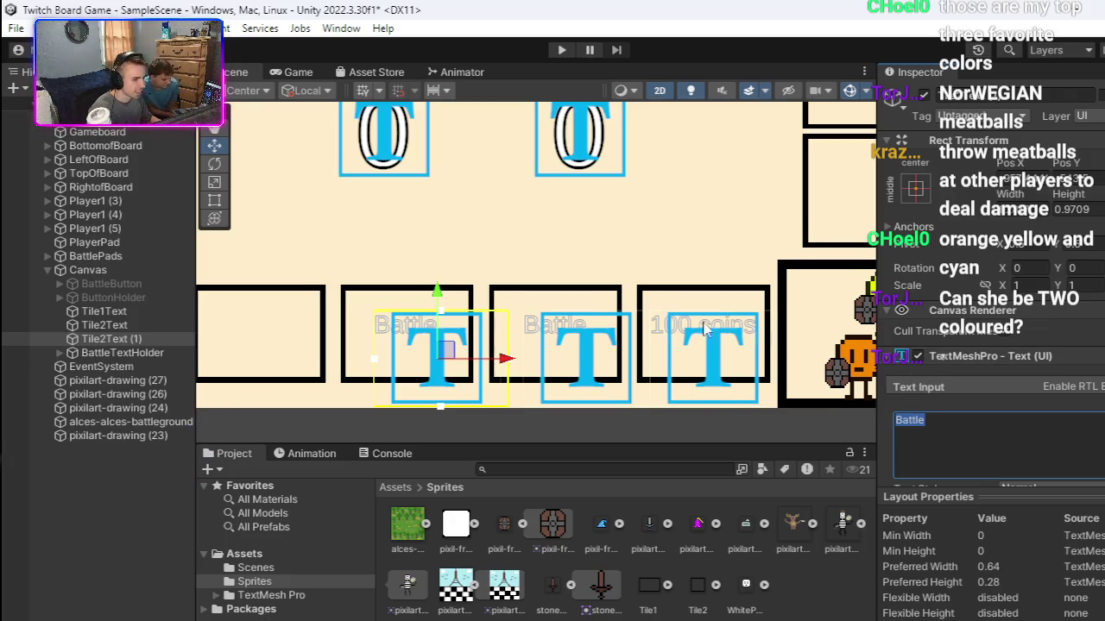
{"action": "scroll", "coordinate": [668, 304], "scroll_direction": "down", "scroll_amount": 5}
{"action": "scroll", "coordinate": [669, 304], "scroll_direction": "up", "scroll_amount": 5}
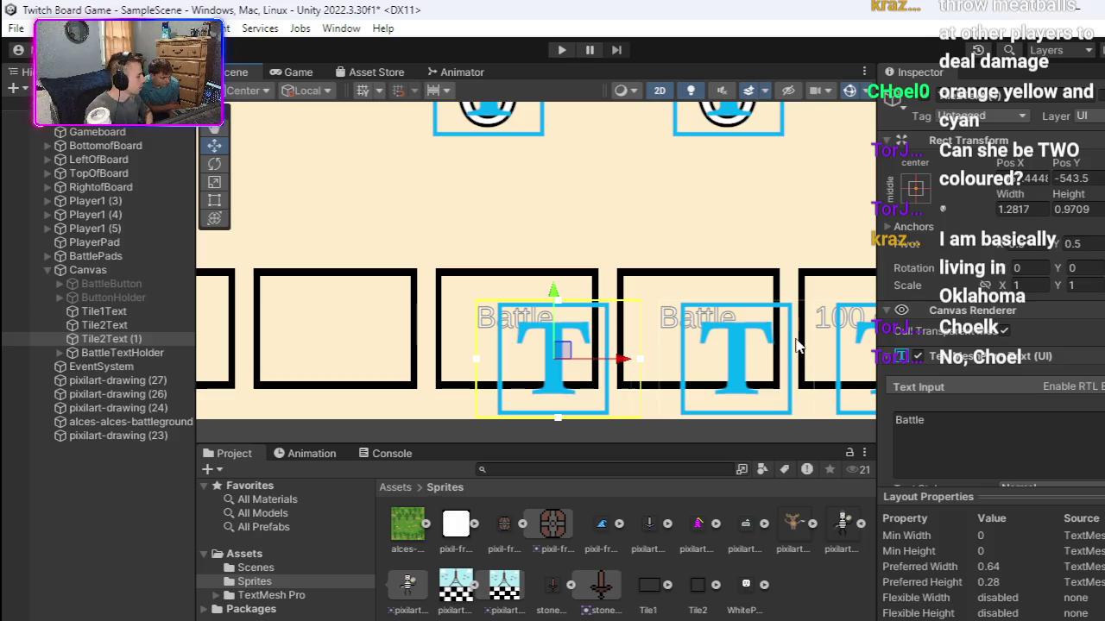
{"action": "scroll", "coordinate": [796, 345], "scroll_direction": "right", "scroll_amount": 10}
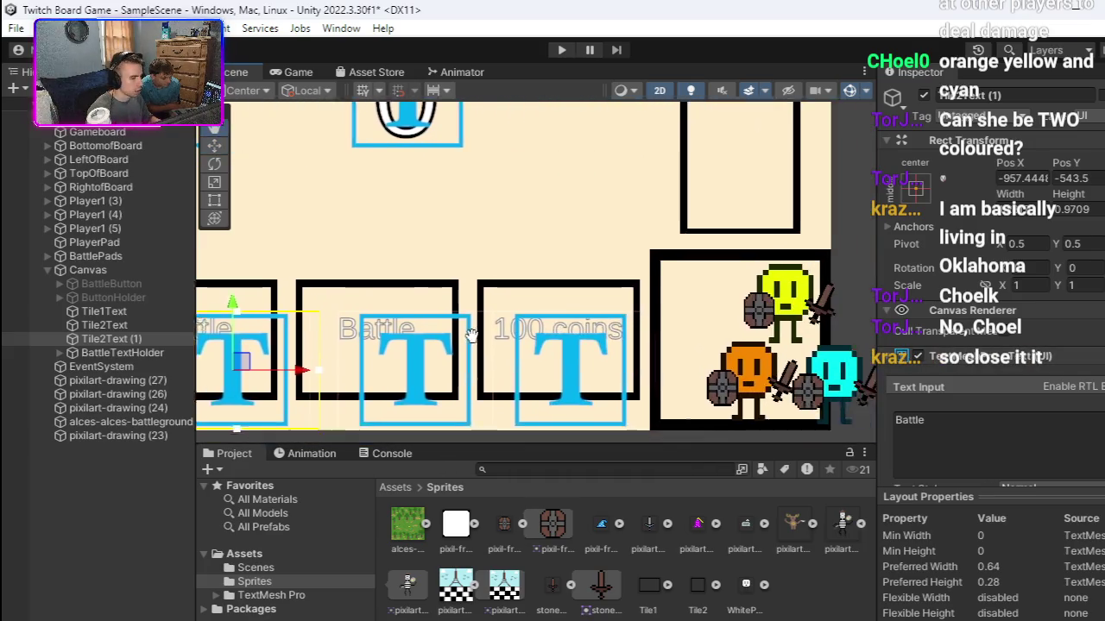
{"action": "scroll", "coordinate": [630, 323], "scroll_direction": "up", "scroll_amount": 6}
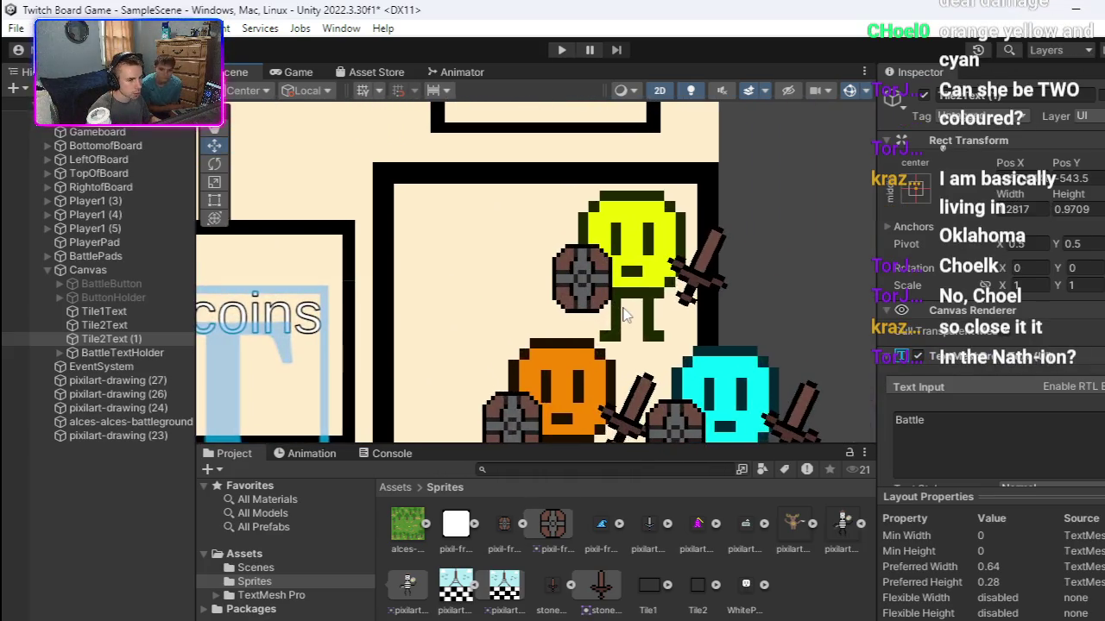
{"action": "scroll", "coordinate": [669, 302], "scroll_direction": "up", "scroll_amount": 2}
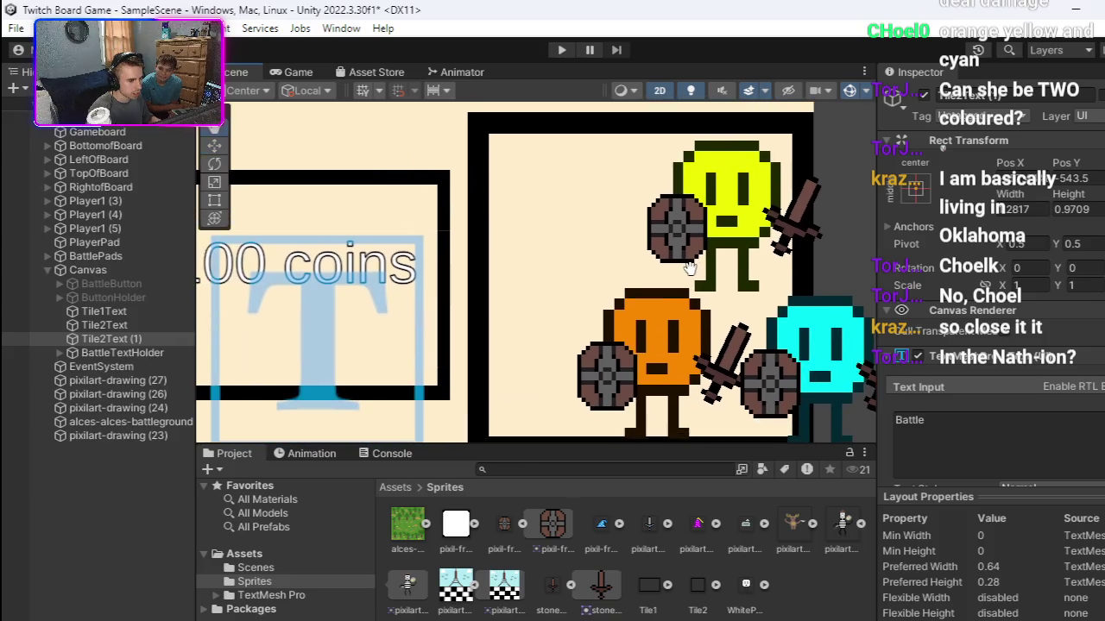
{"action": "left_click", "coordinate": [733, 334]}
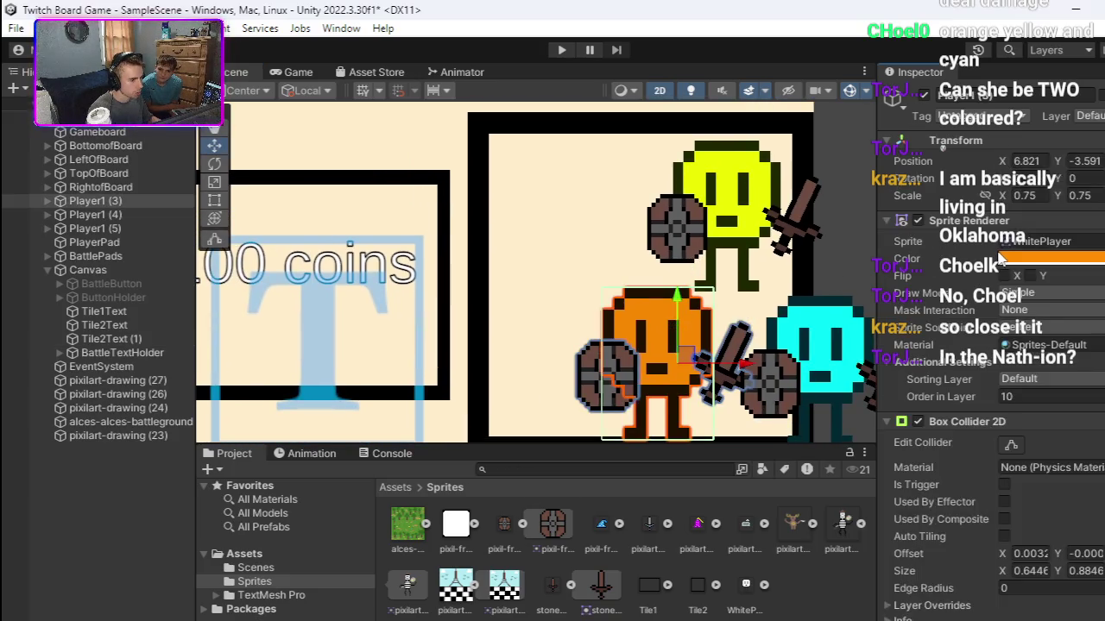
{"action": "left_click", "coordinate": [1015, 259]}
{"action": "mouse_move", "coordinate": [1083, 373]}
{"action": "left_mouse_down"}
{"action": "mouse_move", "coordinate": [1040, 413]}
{"action": "mouse_move", "coordinate": [1034, 397]}
{"action": "mouse_move", "coordinate": [1087, 352]}
{"action": "left_mouse_up"}
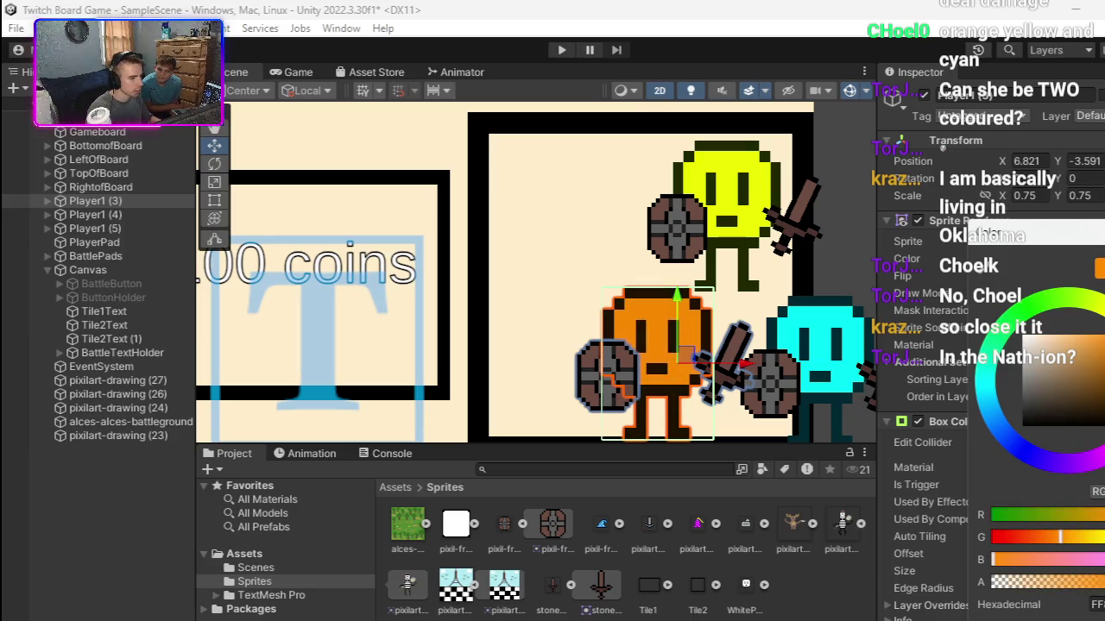
{"action": "scroll", "coordinate": [418, 268], "scroll_direction": "down", "scroll_amount": 1}
{"action": "mouse_move", "coordinate": [419, 267]}
{"action": "left_mouse_down"}
{"action": "mouse_move", "coordinate": [729, 363]}
{"action": "mouse_move", "coordinate": [857, 355]}
{"action": "left_mouse_up"}
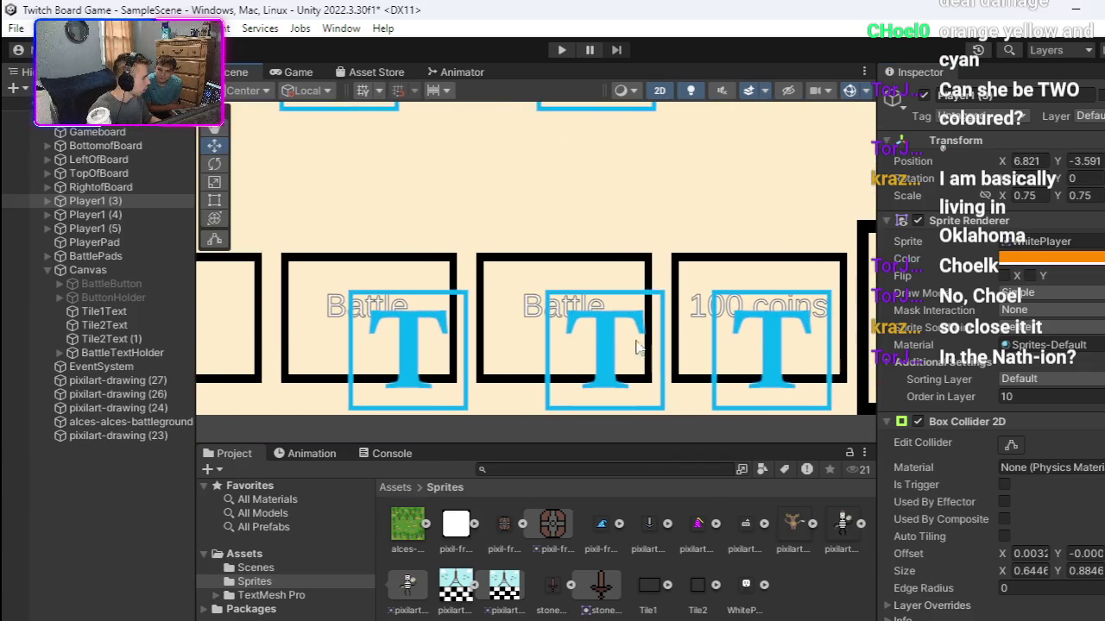
{"action": "left_click_drag", "start_coordinate": [624, 336], "coordinate": [823, 337]}
{"action": "left_click", "coordinate": [544, 309]}
{"action": "double_click", "coordinate": [911, 420]}
{"action": "scroll", "coordinate": [689, 275], "scroll_direction": "down", "scroll_amount": 1}
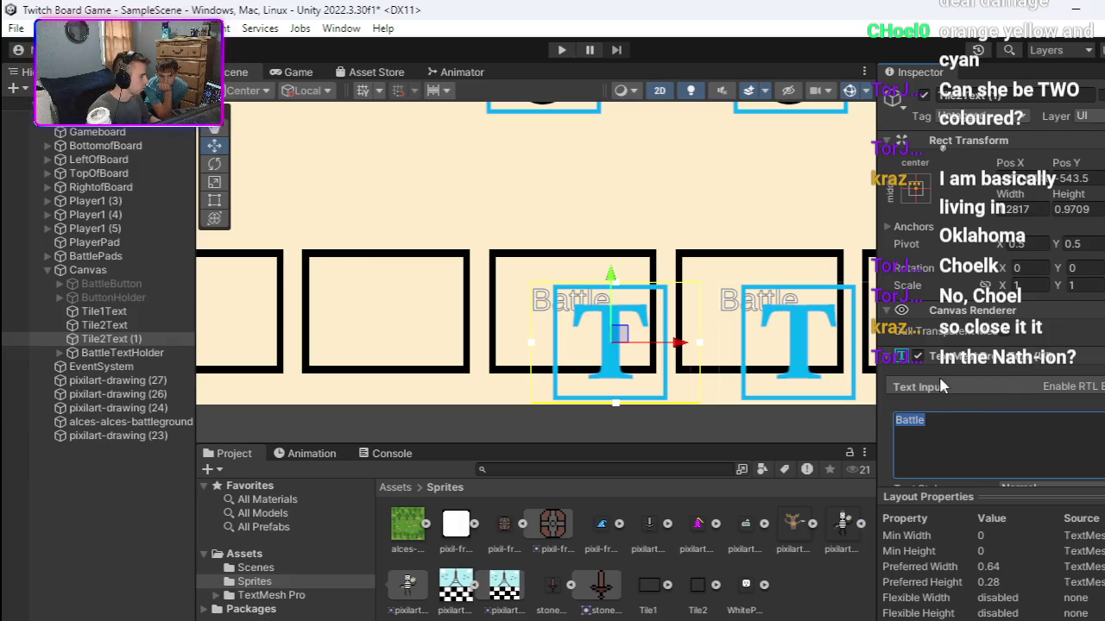
Step: Replace the copied label's Battle text with '200 Coins' and shift it left onto its tile
{"action": "scroll", "coordinate": [651, 326], "scroll_direction": "down", "scroll_amount": 3}
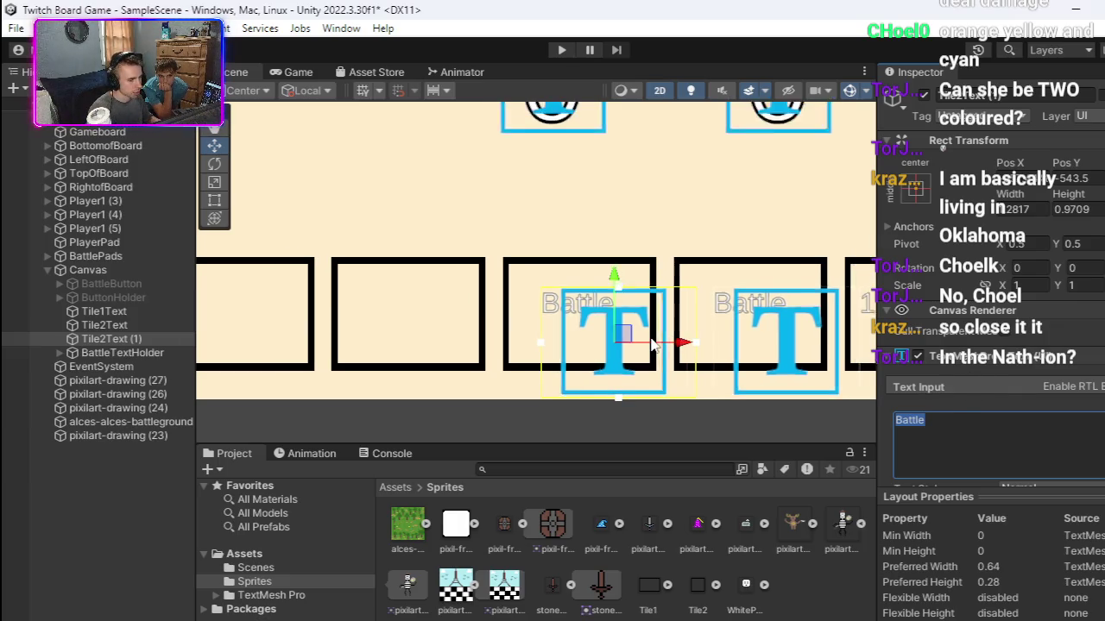
{"action": "scroll", "coordinate": [658, 315], "scroll_direction": "up", "scroll_amount": 3}
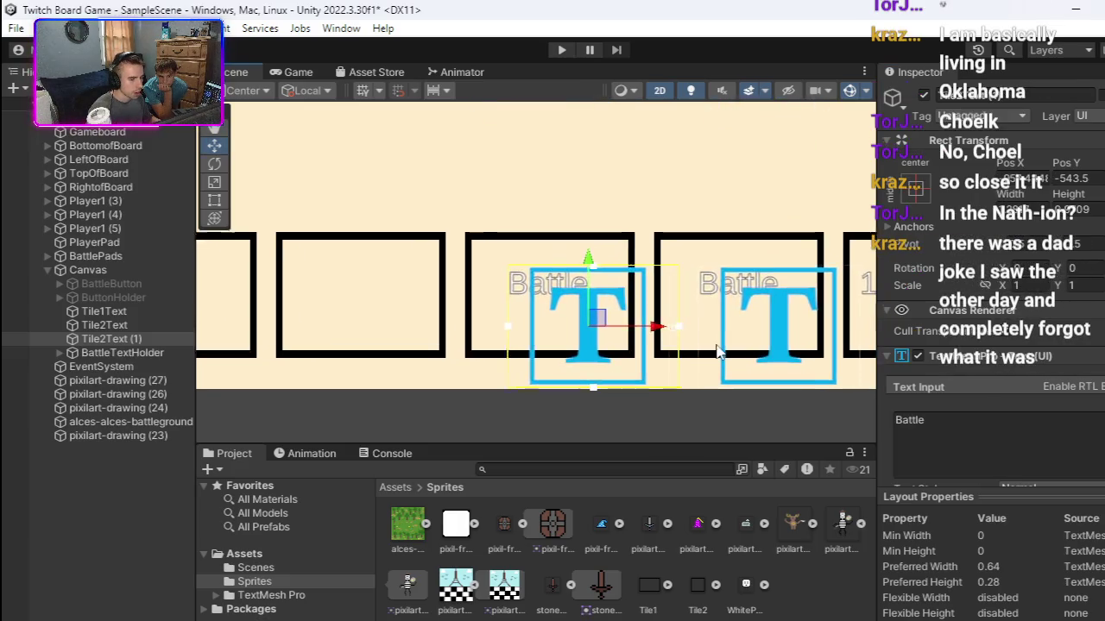
{"action": "left_click", "coordinate": [930, 423]}
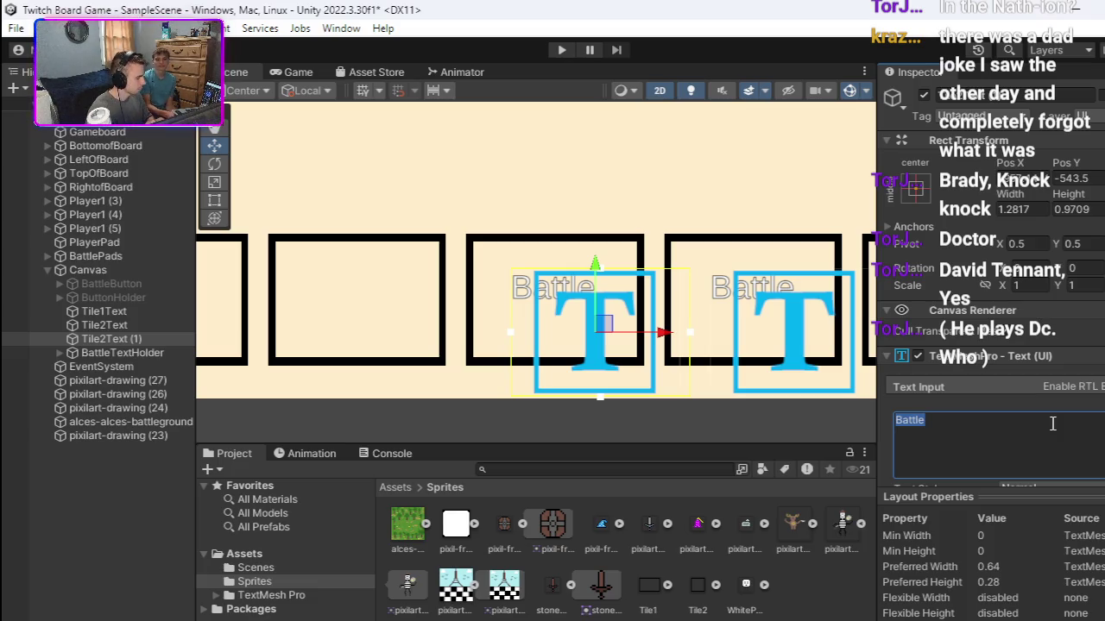
{"action": "key", "text": "BackSpace"}
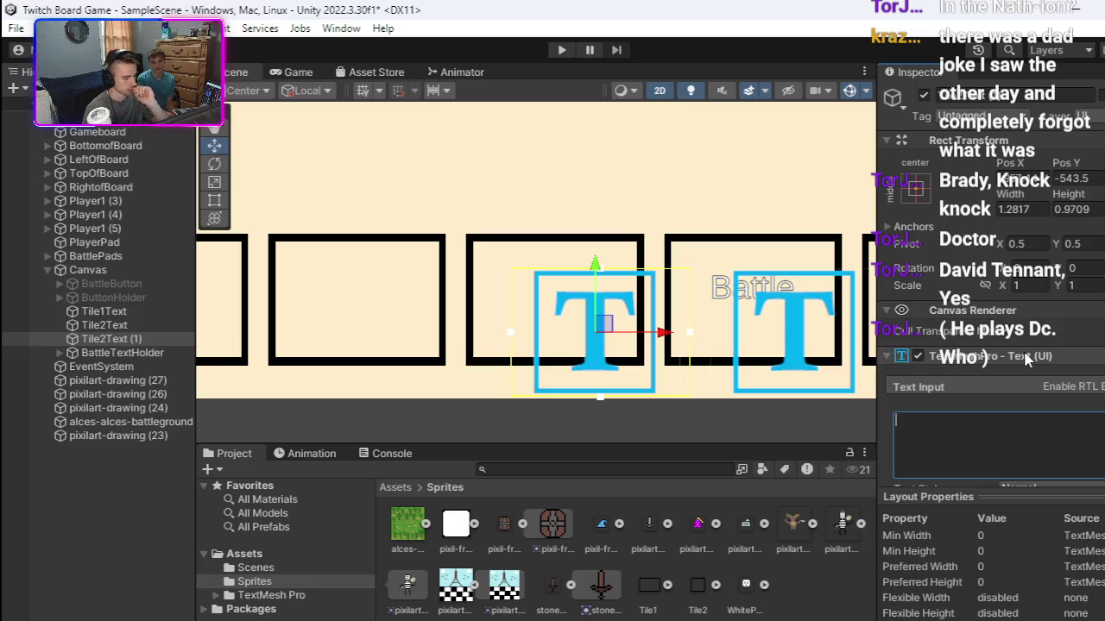
{"action": "type", "text": "200"}
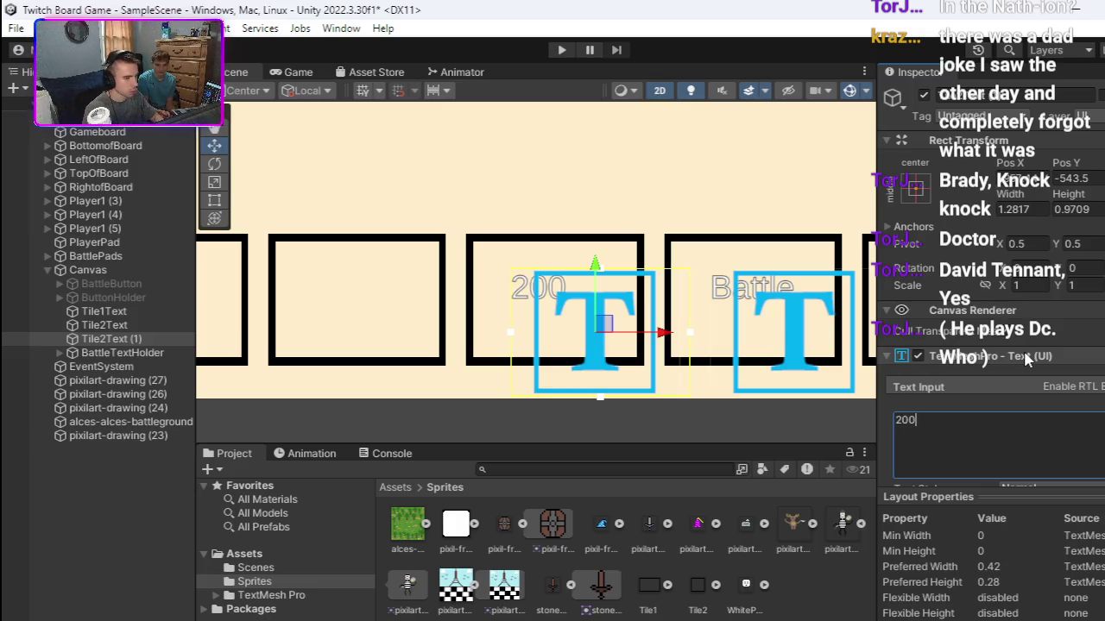
{"action": "type", "text": " Coins"}
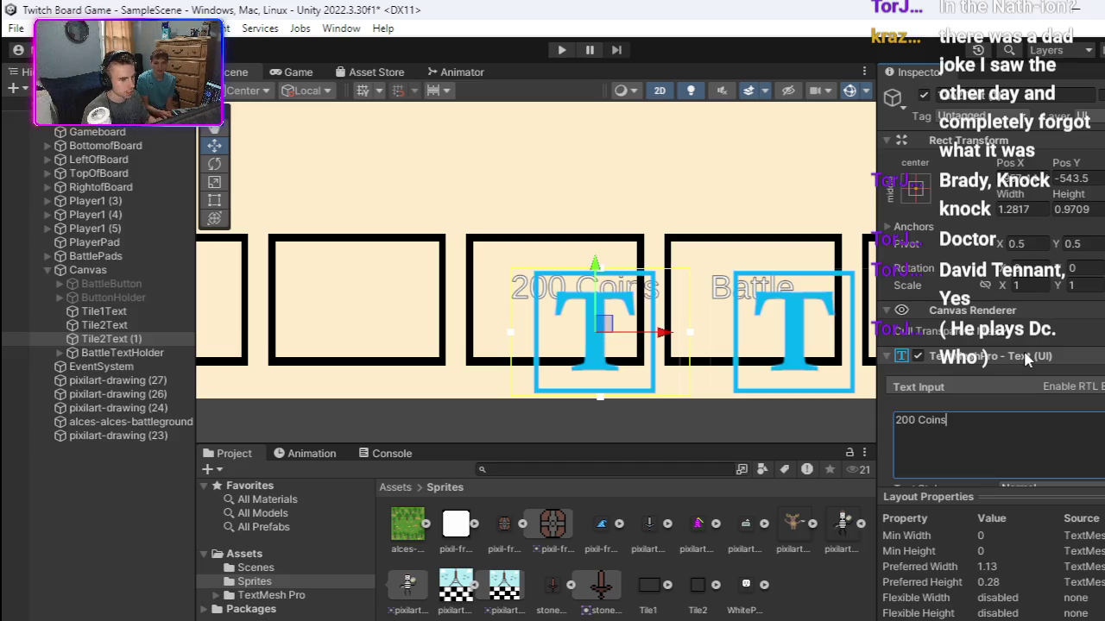
{"action": "left_click_drag", "start_coordinate": [657, 338], "coordinate": [631, 336]}
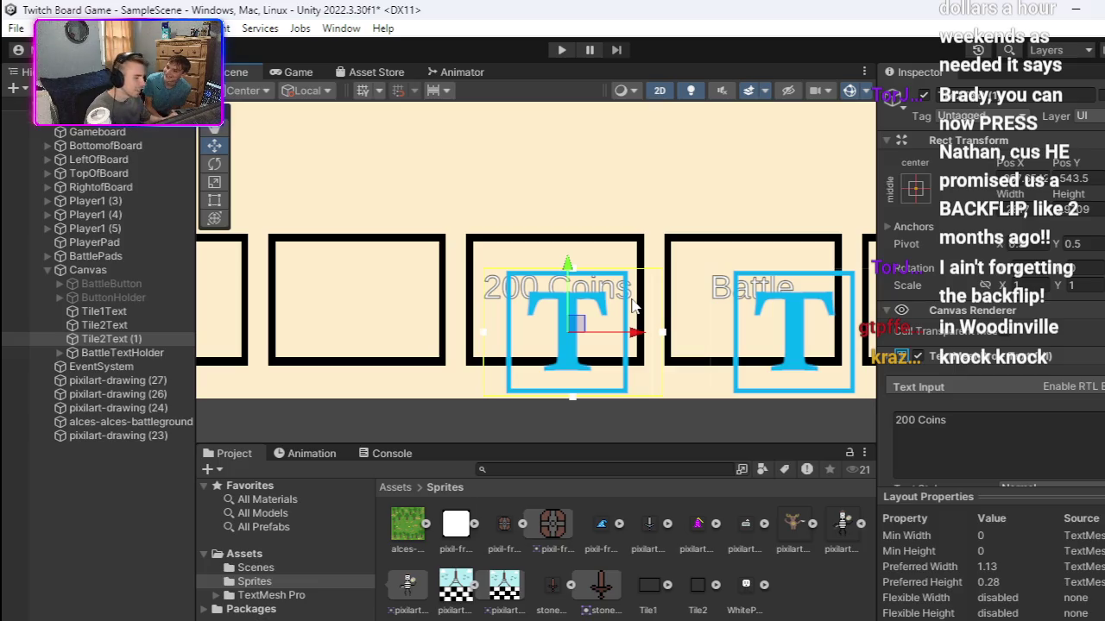
{"action": "scroll", "coordinate": [609, 252], "scroll_direction": "down", "scroll_amount": 2}
{"action": "mouse_move", "coordinate": [608, 252]}
{"action": "left_mouse_down"}
{"action": "mouse_move", "coordinate": [489, 250]}
{"action": "mouse_move", "coordinate": [481, 277]}
{"action": "mouse_move", "coordinate": [517, 278]}
{"action": "left_mouse_up"}
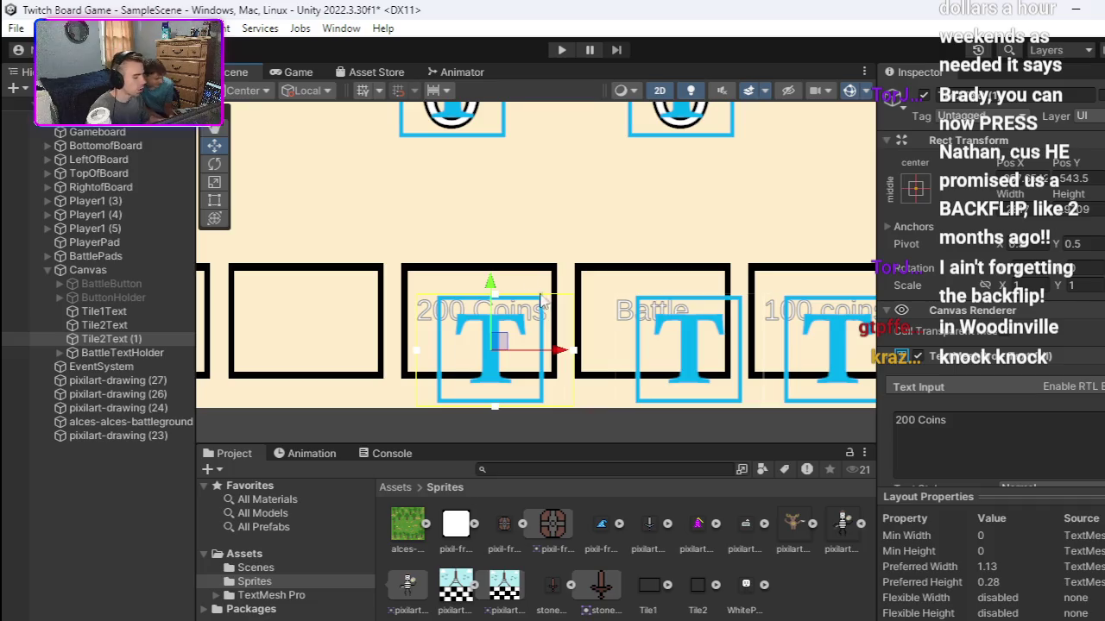
{"action": "scroll", "coordinate": [542, 302], "scroll_direction": "down", "scroll_amount": 1}
{"action": "scroll", "coordinate": [509, 282], "scroll_direction": "down", "scroll_amount": 1}
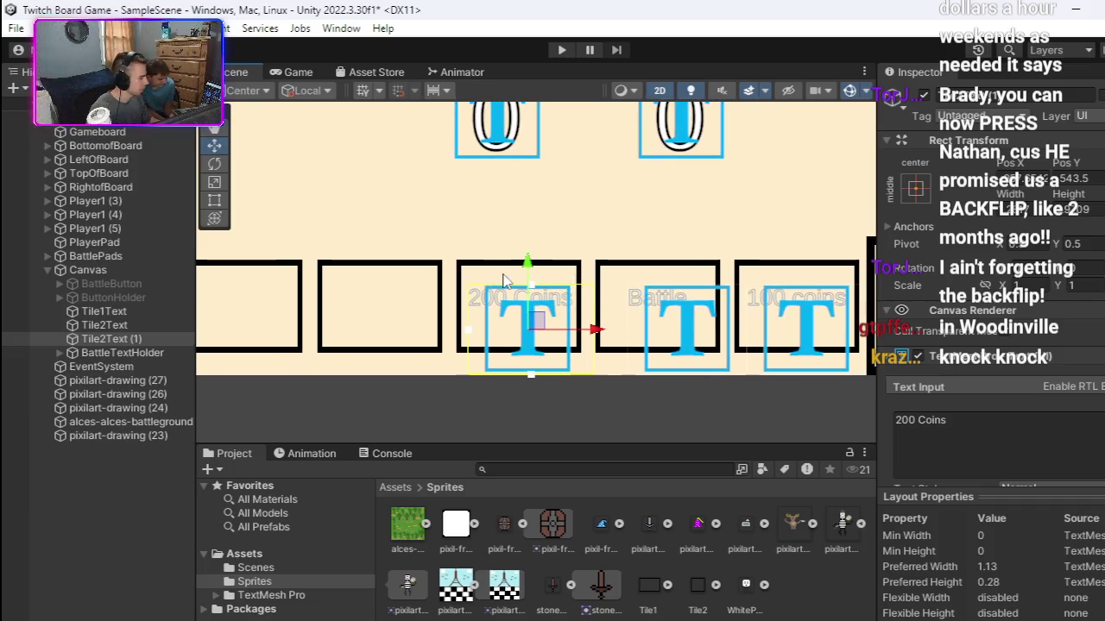
{"action": "scroll", "coordinate": [506, 278], "scroll_direction": "down", "scroll_amount": 2}
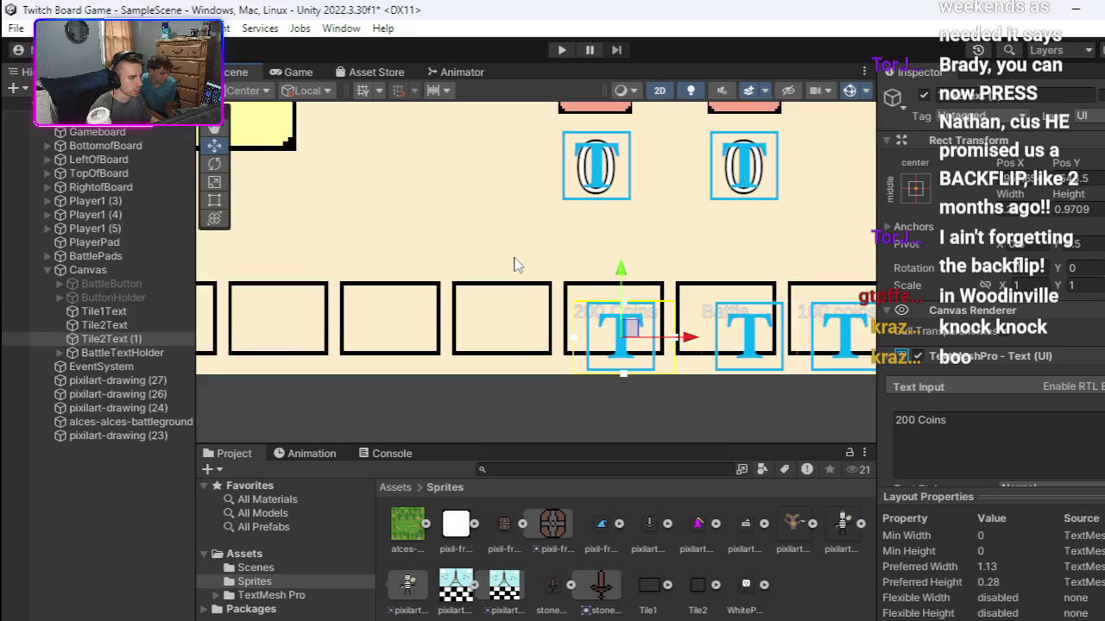
{"action": "scroll", "coordinate": [513, 264], "scroll_direction": "up", "scroll_amount": 2}
{"action": "left_click_drag", "start_coordinate": [513, 261], "coordinate": [533, 257]}
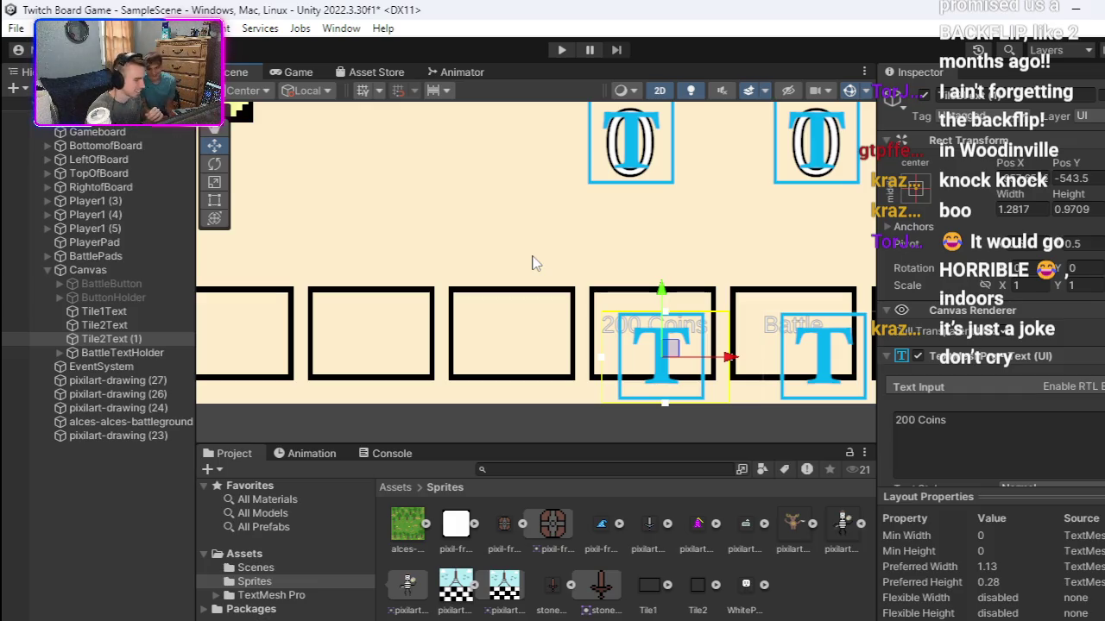
{"action": "mouse_move", "coordinate": [571, 256]}
{"action": "left_mouse_down"}
{"action": "mouse_move", "coordinate": [554, 267]}
{"action": "mouse_move", "coordinate": [730, 257]}
{"action": "left_mouse_up"}
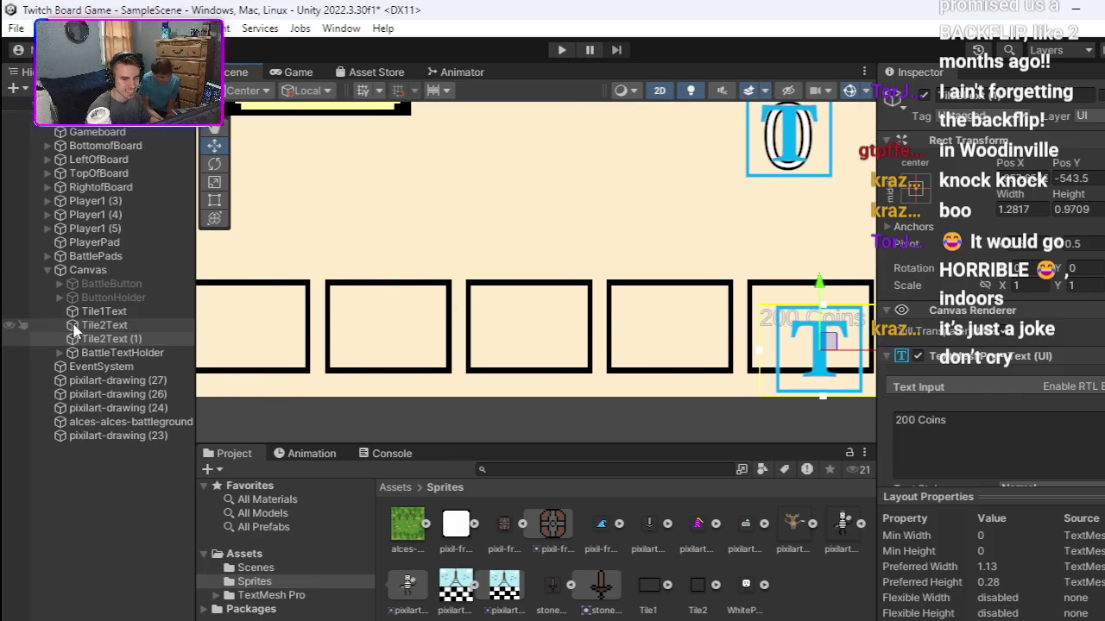
Step: Duplicate Tile2Text (1) and move the copy onto the next tile left
{"action": "right_click", "coordinate": [113, 339]}
{"action": "left_click", "coordinate": [169, 59]}
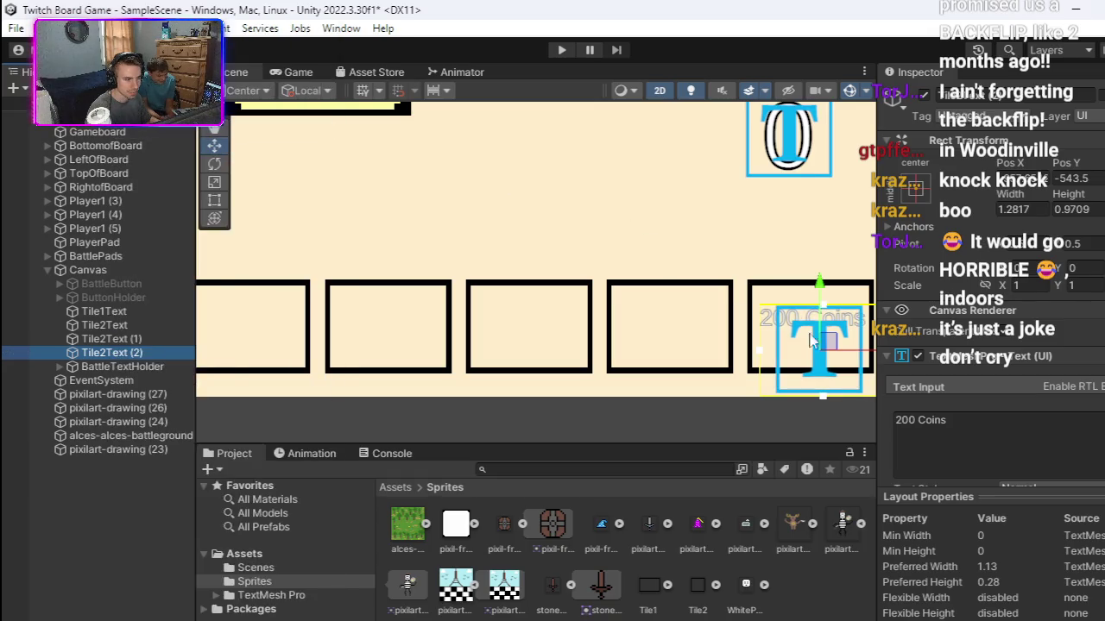
{"action": "left_click_drag", "start_coordinate": [748, 341], "coordinate": [713, 334]}
{"action": "key", "text": "w"}
{"action": "left_click_drag", "start_coordinate": [842, 337], "coordinate": [704, 338]}
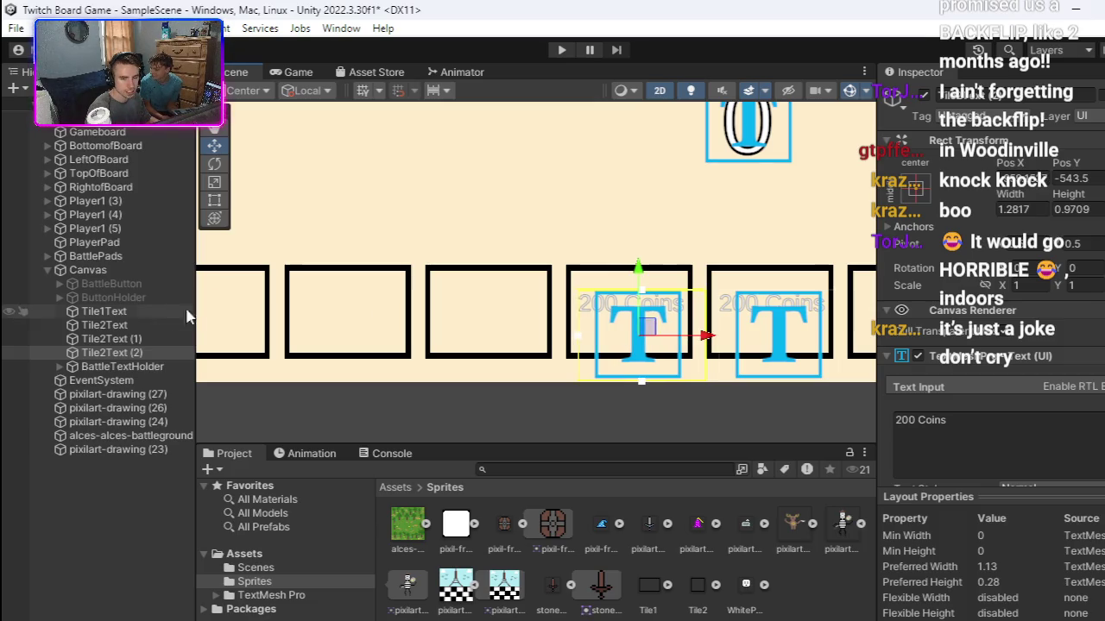
Step: Rename Tile2Text (1) to Tile3Text and Tile2Text (2) to Tile4Text
{"action": "right_click", "coordinate": [141, 342]}
{"action": "left_click", "coordinate": [301, 93]}
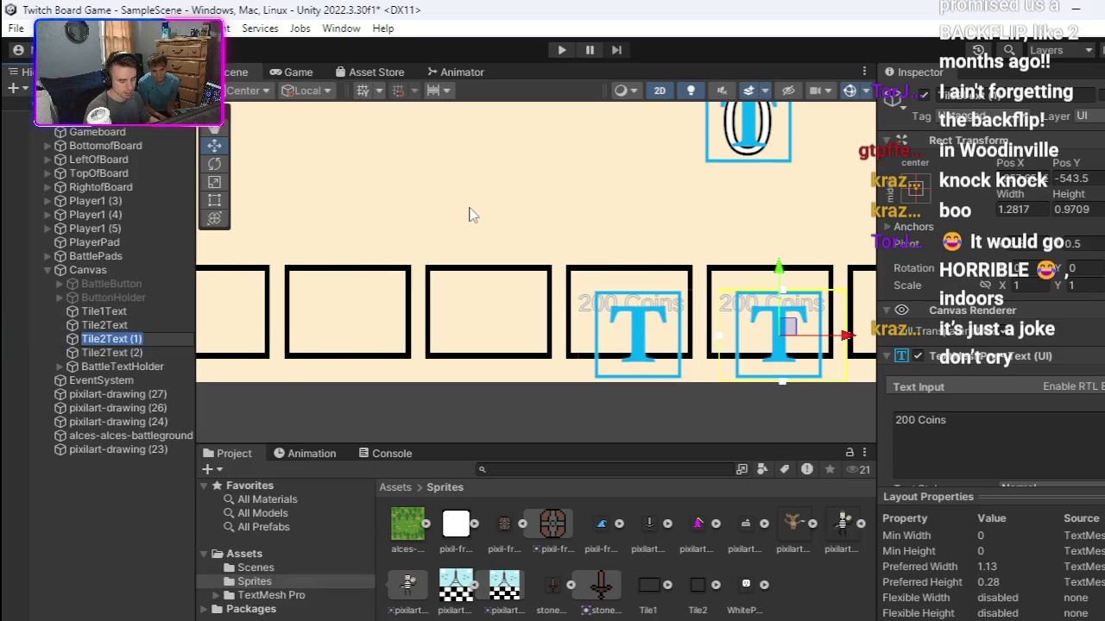
{"action": "type", "text": "Tile"}
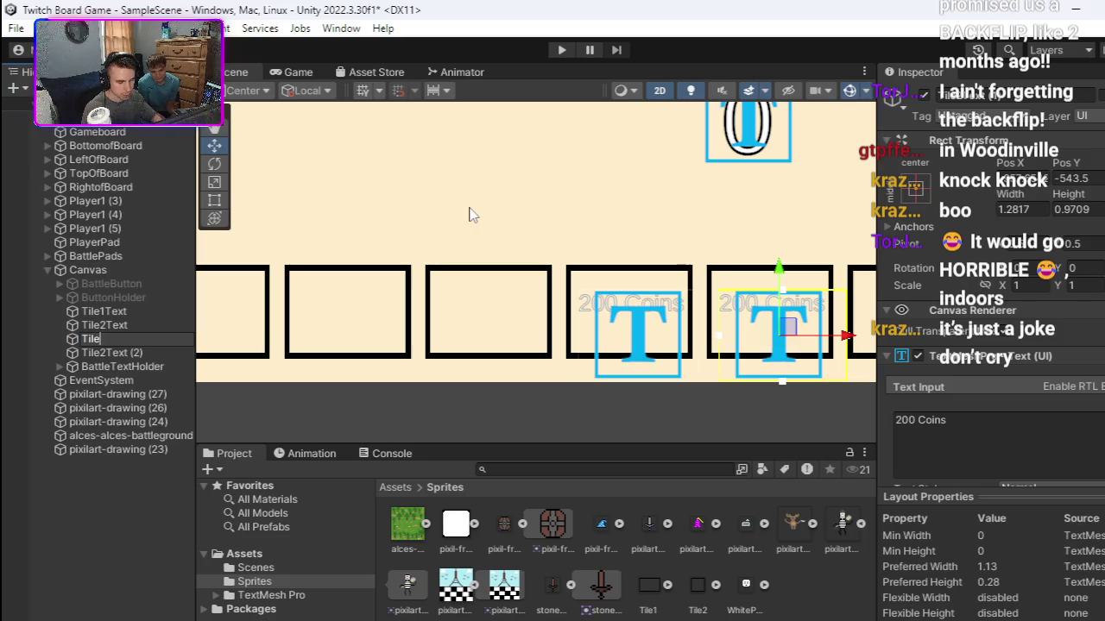
{"action": "type", "text": "3Text"}
{"action": "key", "text": "Return"}
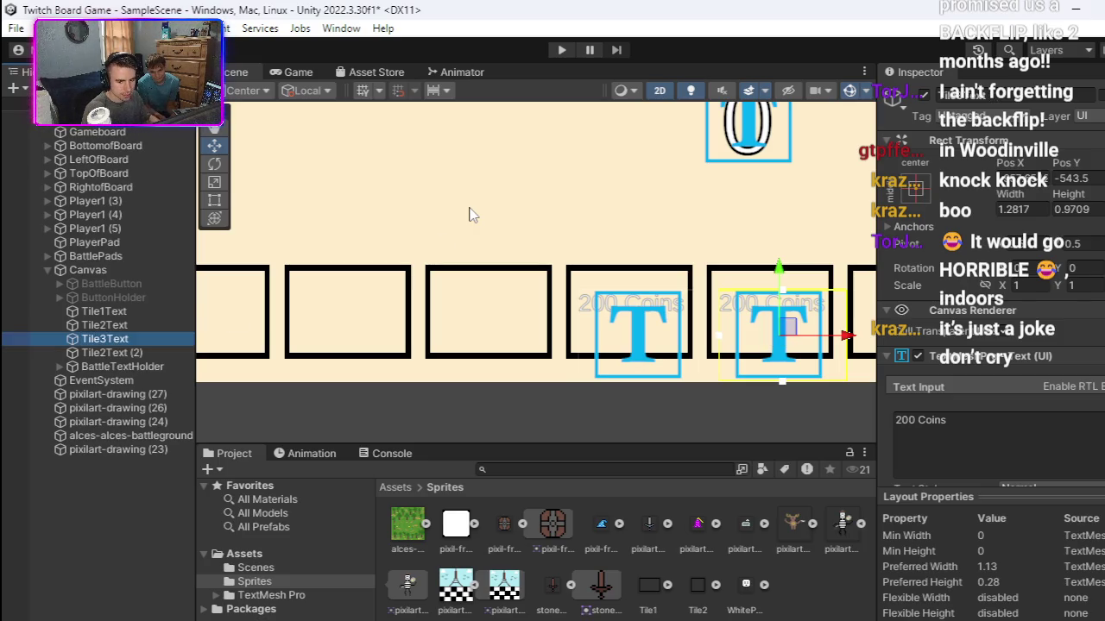
{"action": "right_click", "coordinate": [159, 352]}
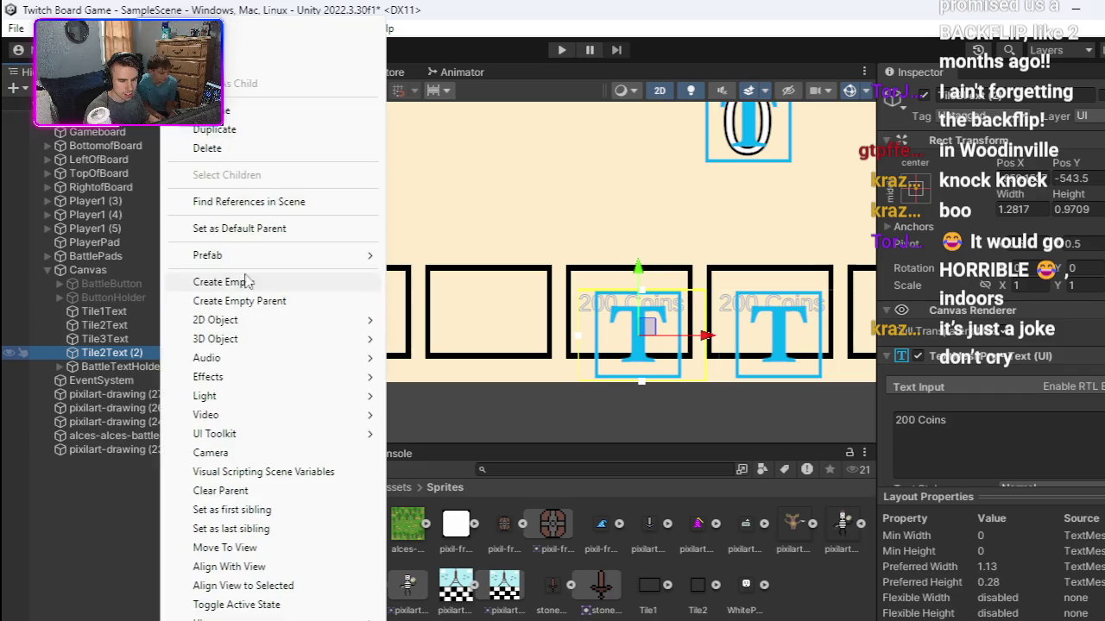
{"action": "left_click", "coordinate": [263, 111]}
{"action": "type", "text": "Tile4"}
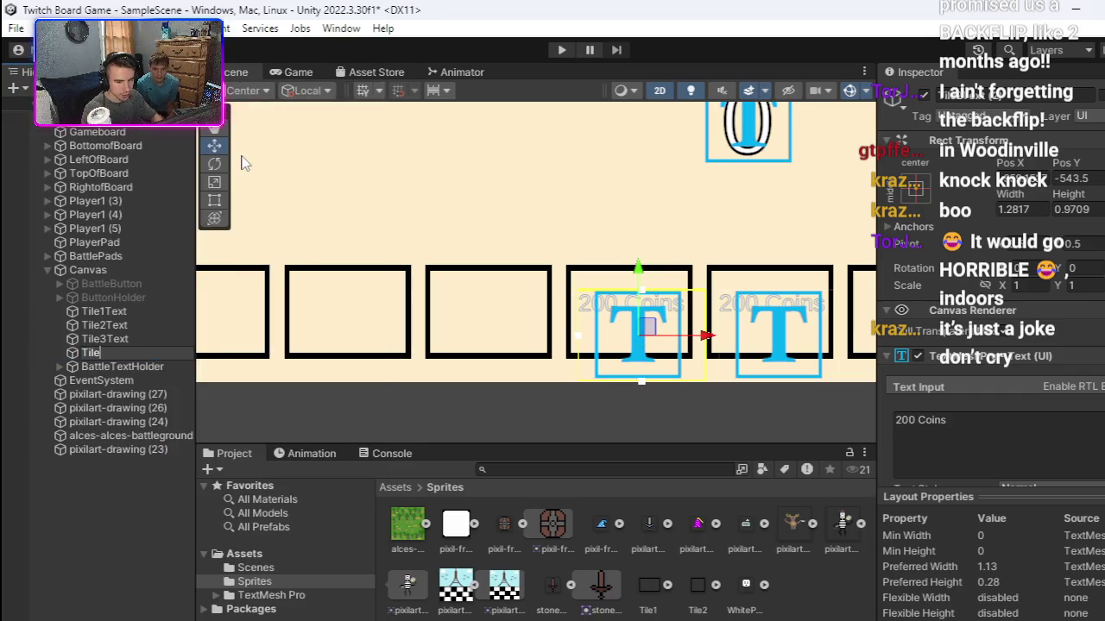
{"action": "type", "text": "Text"}
{"action": "key", "text": "Return"}
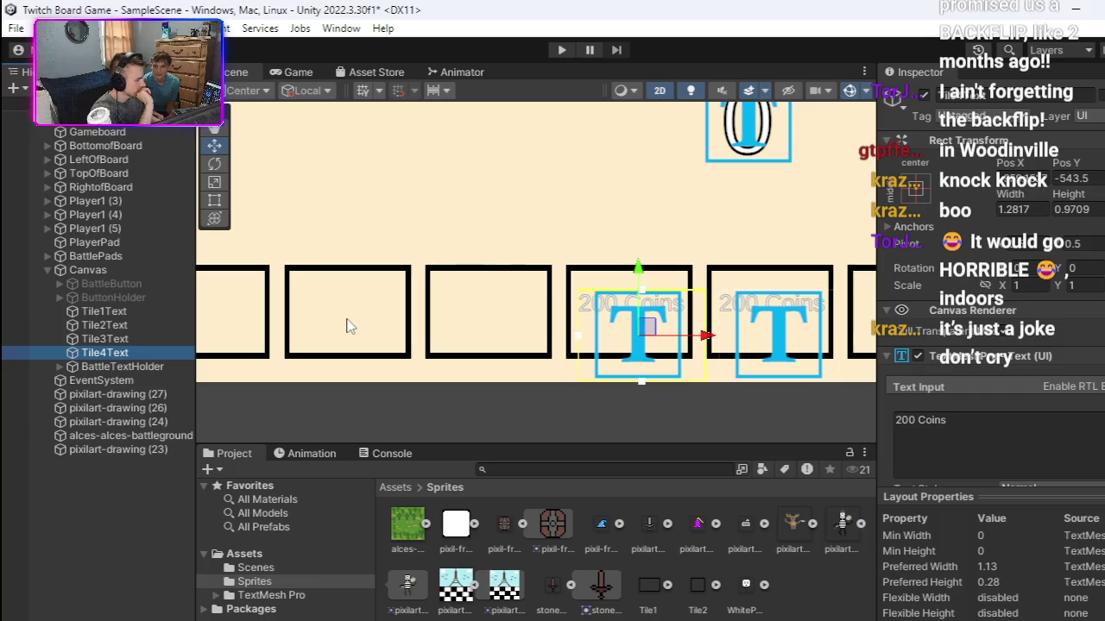
Step: Pan around the board back to the characters' tile and start editing Tile4Text's 200 Coins text
{"action": "scroll", "coordinate": [625, 319], "scroll_direction": "down", "scroll_amount": 8}
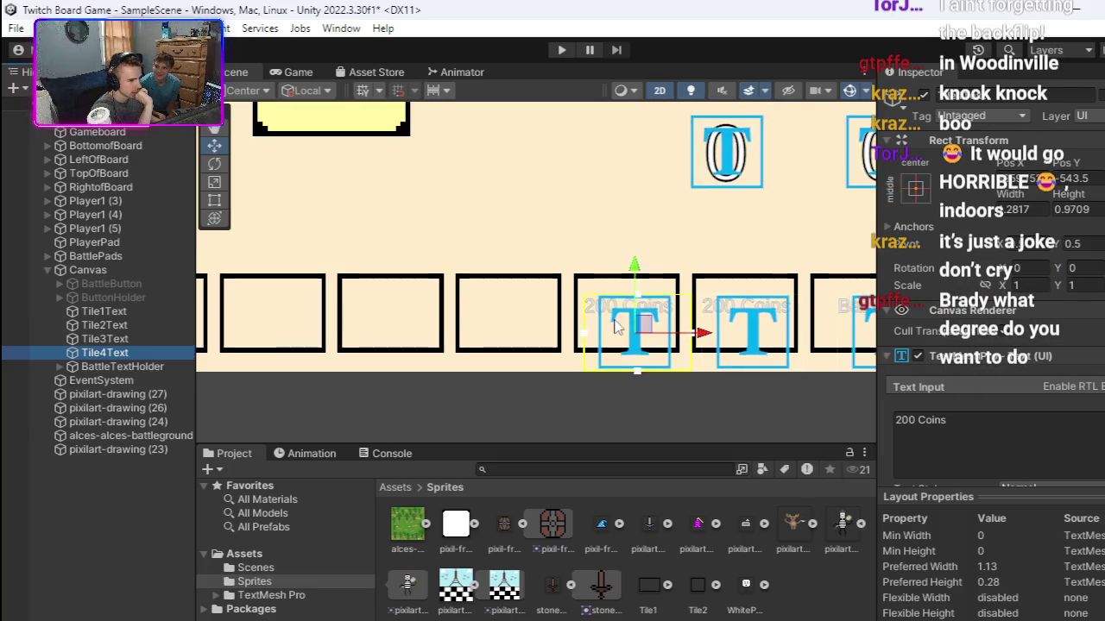
{"action": "scroll", "coordinate": [628, 321], "scroll_direction": "up", "scroll_amount": 5}
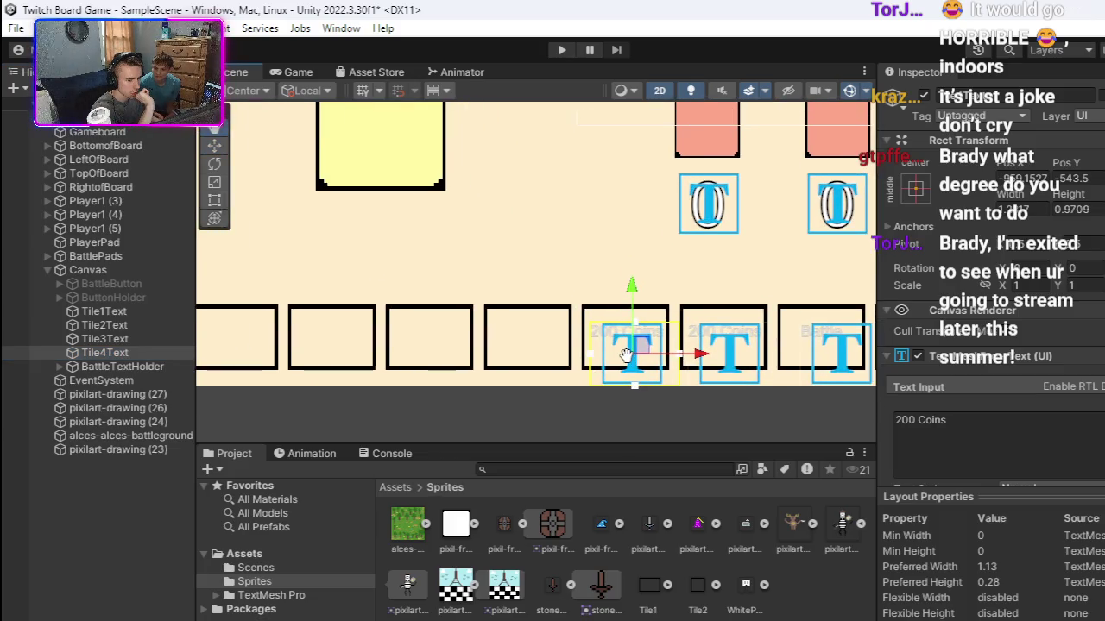
{"action": "scroll", "coordinate": [627, 345], "scroll_direction": "down", "scroll_amount": 5}
{"action": "mouse_move", "coordinate": [383, 320]}
{"action": "left_mouse_down"}
{"action": "mouse_move", "coordinate": [371, 377]}
{"action": "mouse_move", "coordinate": [387, 148]}
{"action": "mouse_move", "coordinate": [568, 256]}
{"action": "mouse_move", "coordinate": [311, 272]}
{"action": "left_mouse_up"}
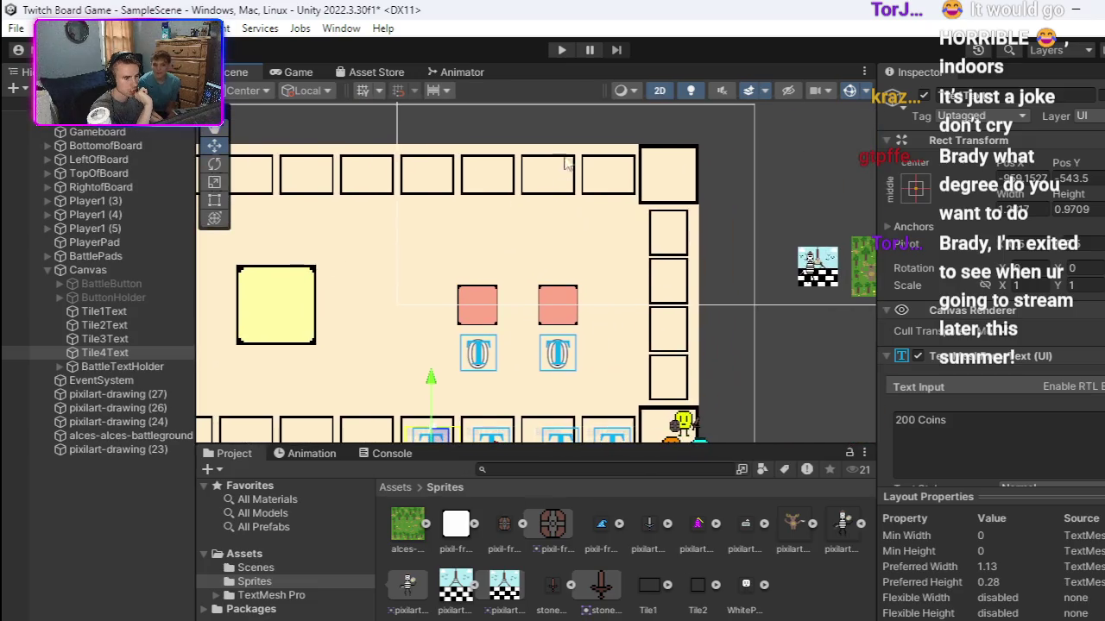
{"action": "left_click_drag", "start_coordinate": [624, 239], "coordinate": [780, 104]}
{"action": "scroll", "coordinate": [656, 301], "scroll_direction": "up", "scroll_amount": 1}
{"action": "scroll", "coordinate": [656, 301], "scroll_direction": "up", "scroll_amount": 2}
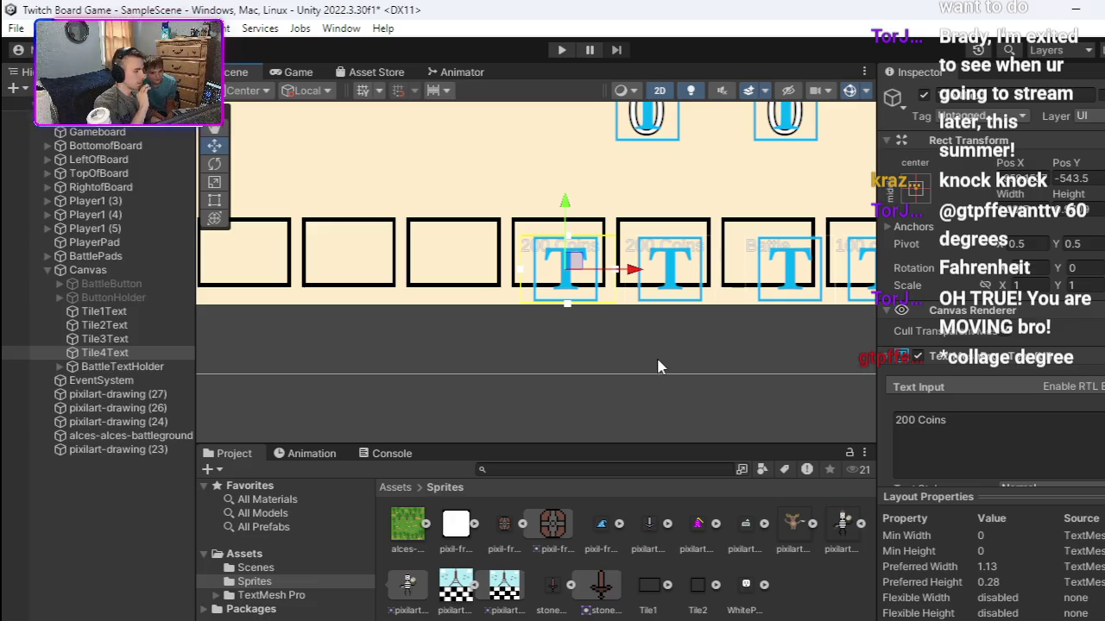
{"action": "mouse_move", "coordinate": [757, 336]}
{"action": "left_mouse_down"}
{"action": "mouse_move", "coordinate": [589, 329]}
{"action": "mouse_move", "coordinate": [675, 331]}
{"action": "left_mouse_up"}
{"action": "scroll", "coordinate": [642, 336], "scroll_direction": "down", "scroll_amount": 1}
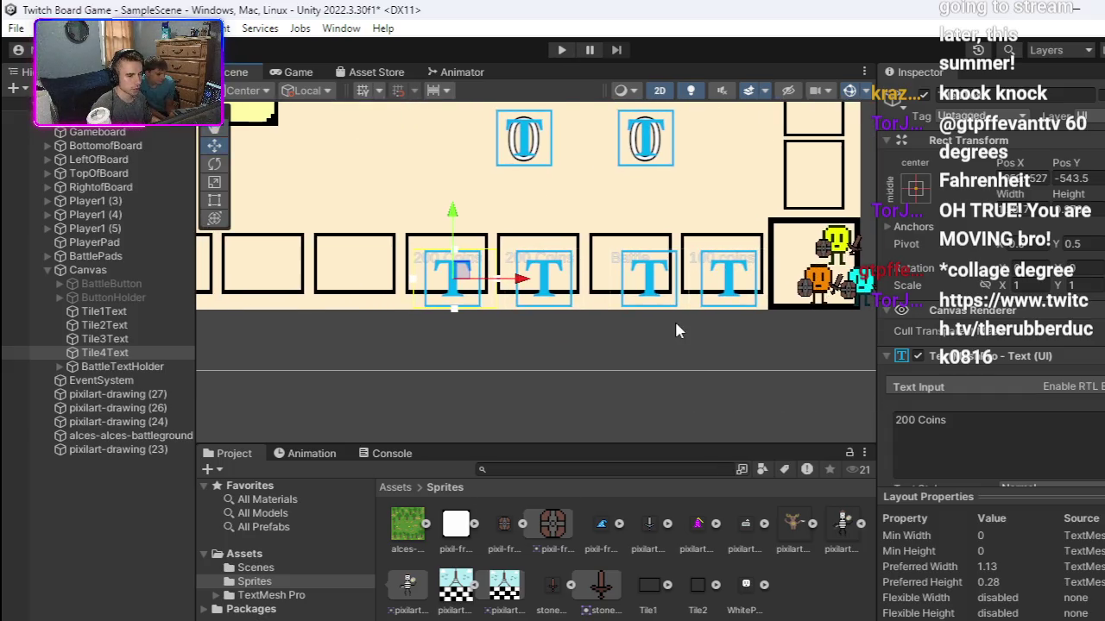
{"action": "left_click", "coordinate": [1006, 426]}
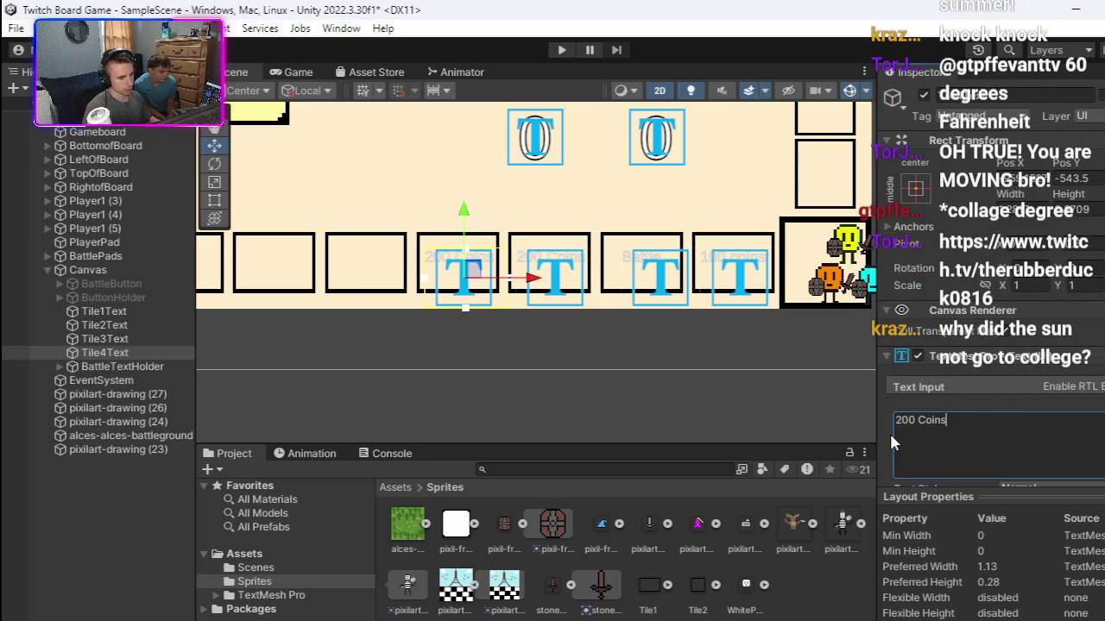
Step: Replace Tile4Text's text with 'Straight' and 'To Boss' on two lines
{"action": "key", "text": "ctrl+a"}
{"action": "type", "text": "St"}
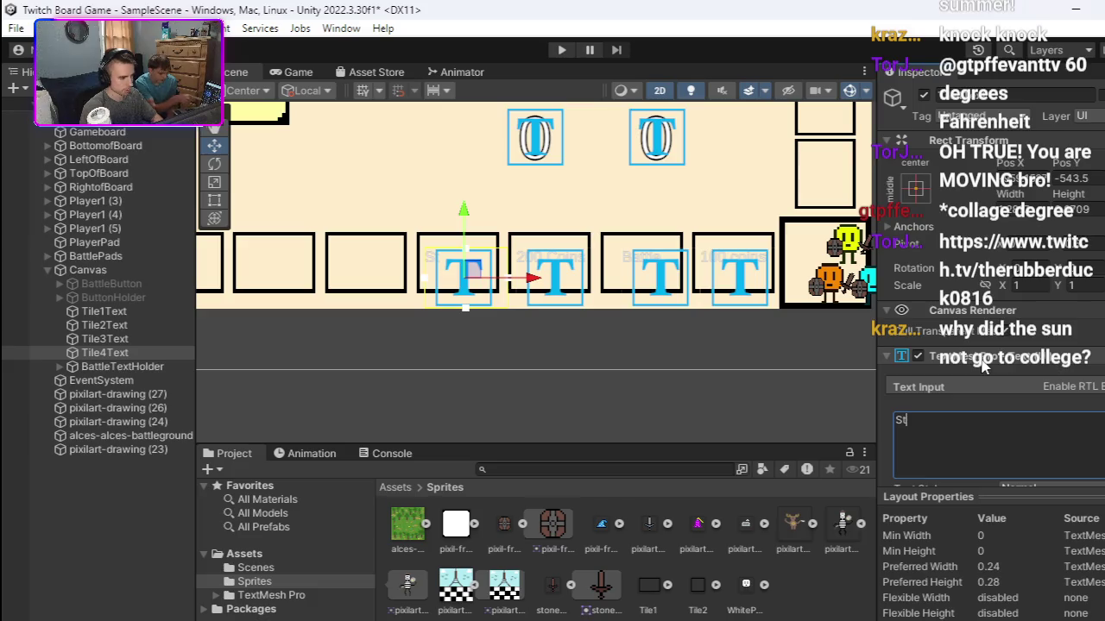
{"action": "type", "text": "raight"}
{"action": "key", "text": "Return"}
{"action": "type", "text": "To Boss"}
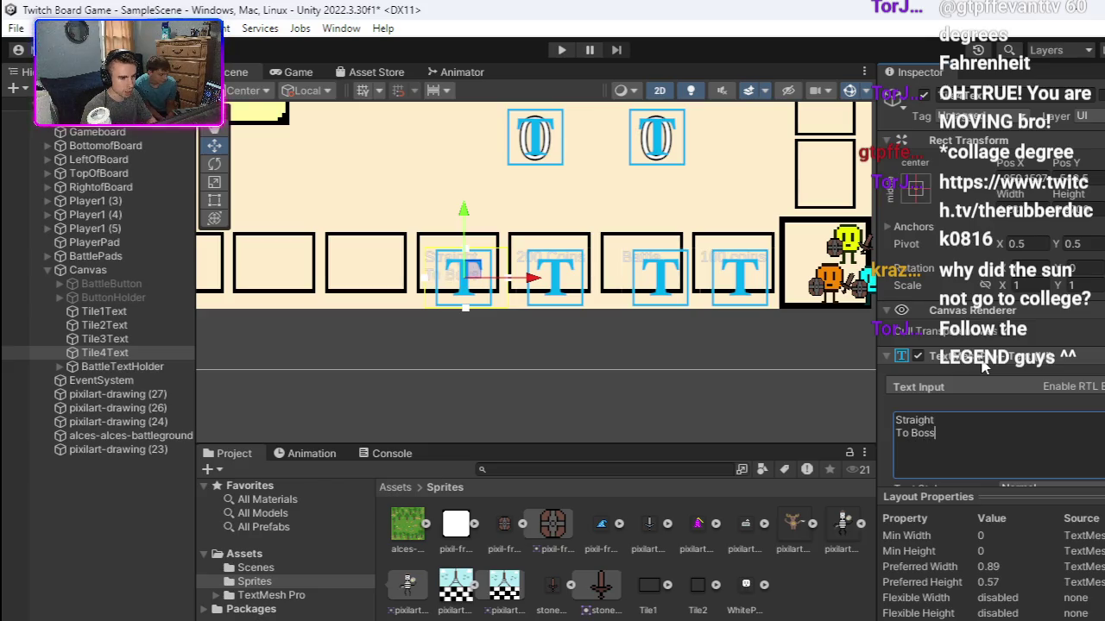
Step: Nudge the Straight To Boss label up-right, then slightly right and down onto its tile
{"action": "left_click", "coordinate": [605, 349]}
{"action": "scroll", "coordinate": [556, 323], "scroll_direction": "up", "scroll_amount": 4}
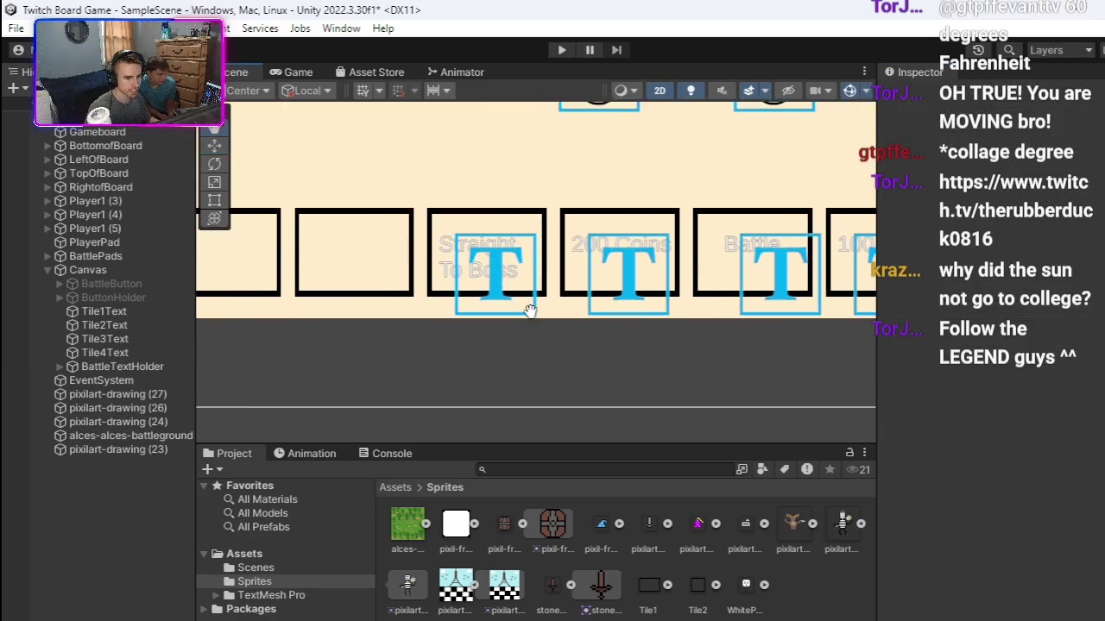
{"action": "left_click", "coordinate": [512, 272]}
{"action": "left_click_drag", "start_coordinate": [512, 271], "coordinate": [518, 264]}
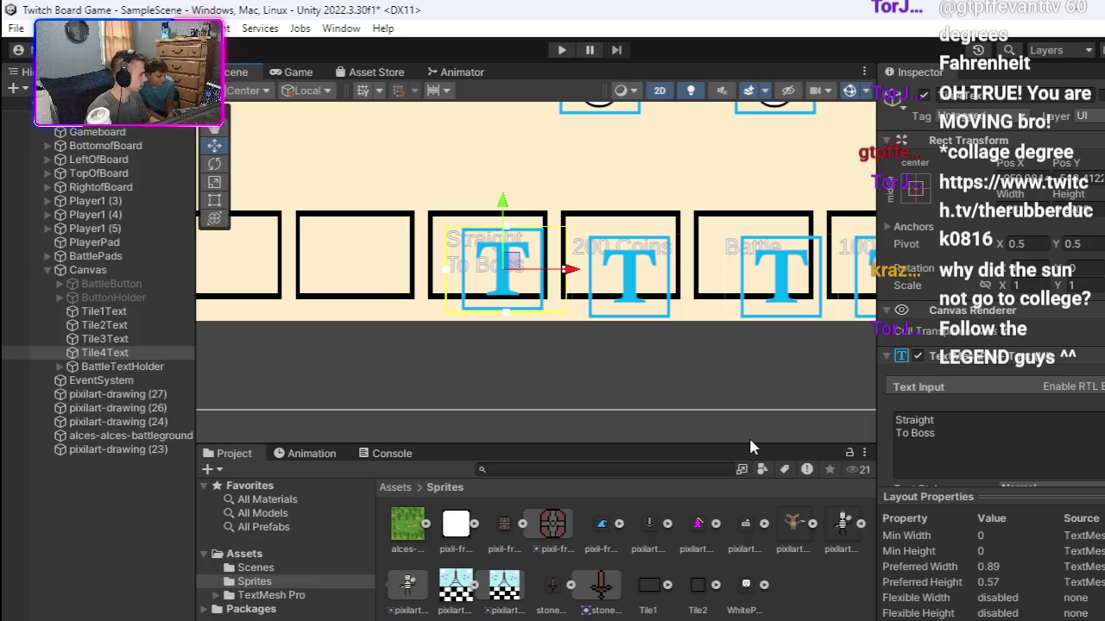
{"action": "left_click_drag", "start_coordinate": [561, 337], "coordinate": [698, 378]}
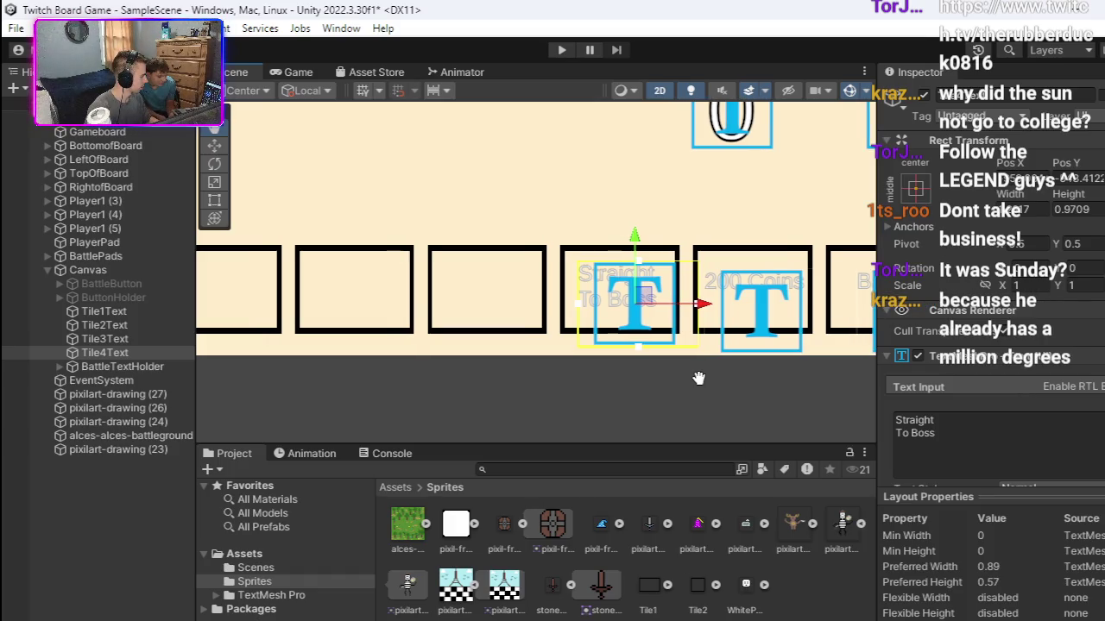
{"action": "mouse_move", "coordinate": [697, 381]}
{"action": "left_mouse_down"}
{"action": "mouse_move", "coordinate": [726, 377]}
{"action": "mouse_move", "coordinate": [718, 364]}
{"action": "left_mouse_up"}
{"action": "left_click_drag", "start_coordinate": [666, 295], "coordinate": [670, 299]}
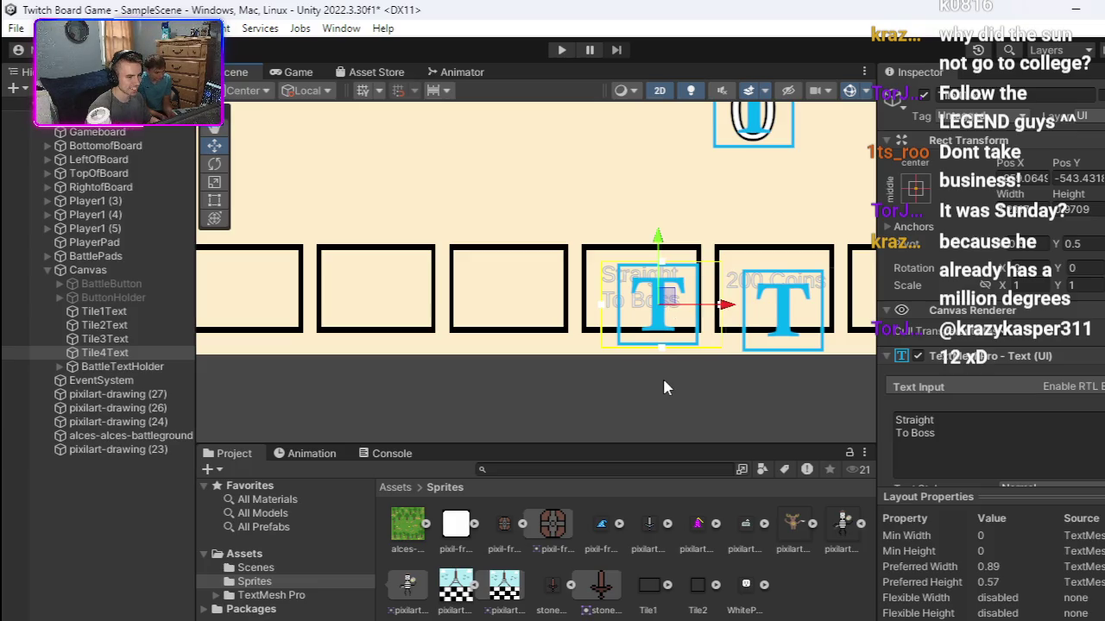
Step: Duplicate the Straight To Boss label and move the copy onto the tile to its left
{"action": "right_click", "coordinate": [148, 353]}
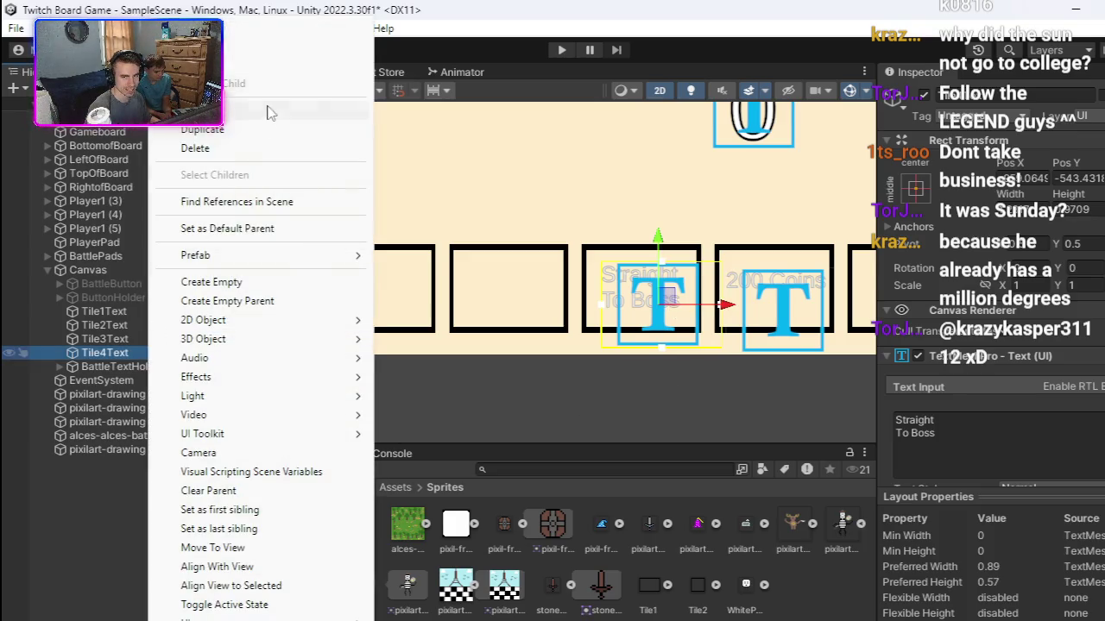
{"action": "left_click", "coordinate": [260, 136]}
{"action": "left_click_drag", "start_coordinate": [729, 304], "coordinate": [597, 300]}
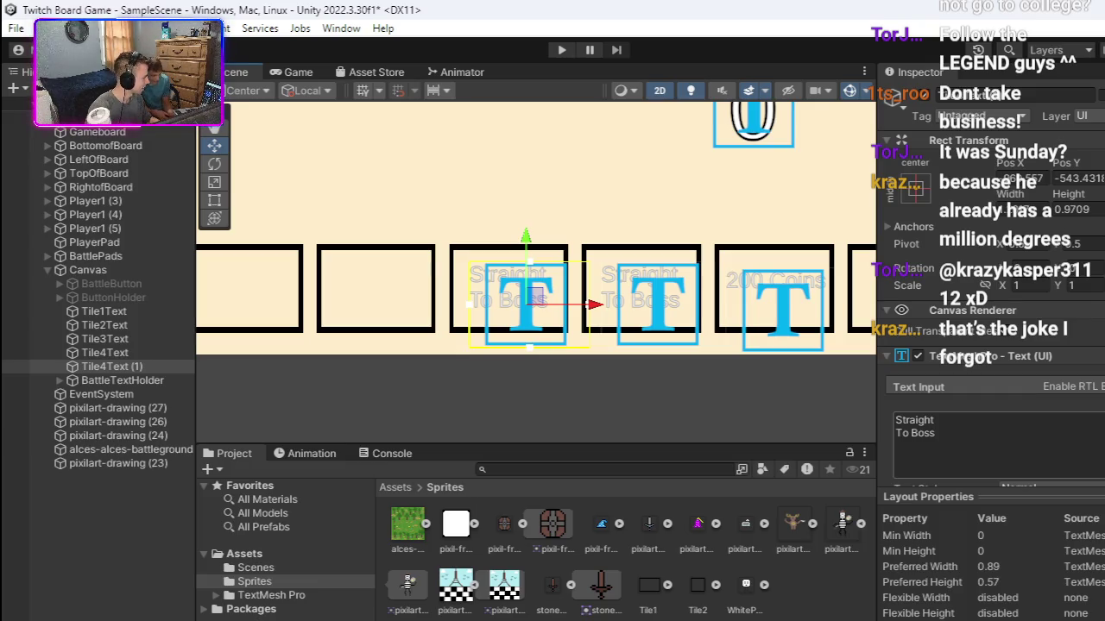
Step: Erase the copy's label text so Tile4Text (1) is left empty
{"action": "left_click", "coordinate": [950, 427]}
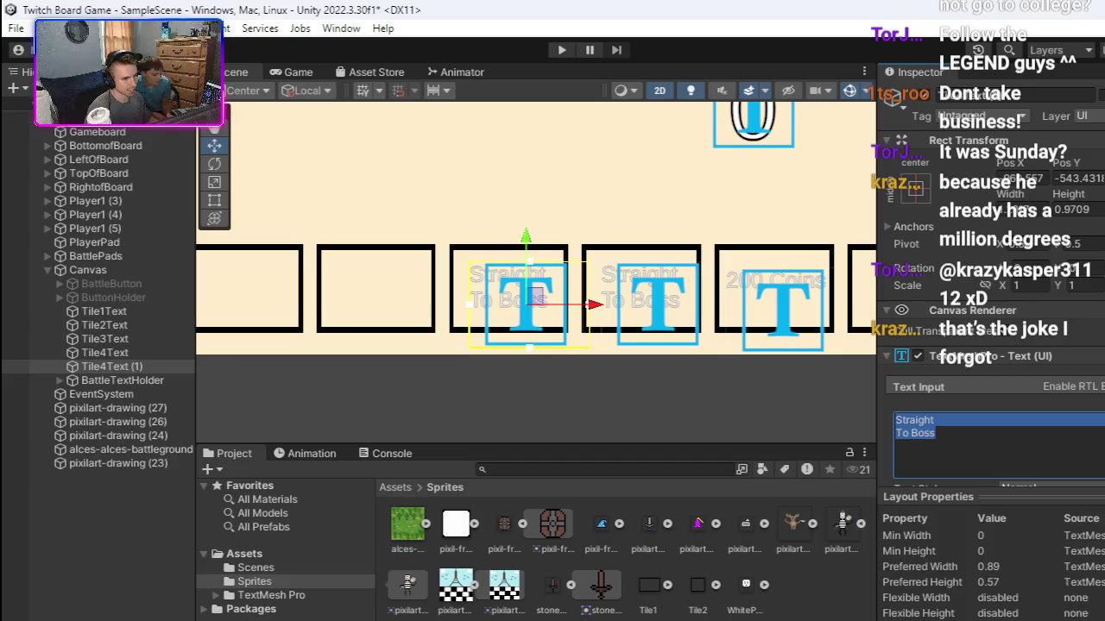
{"action": "key", "text": "BackSpace"}
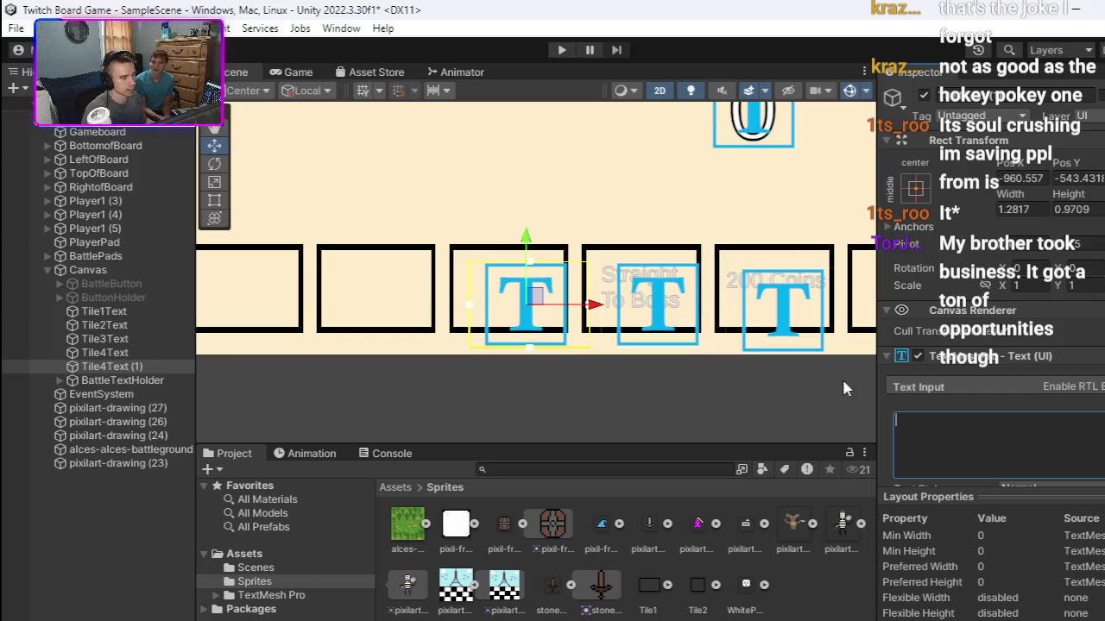
{"action": "left_click", "coordinate": [665, 294]}
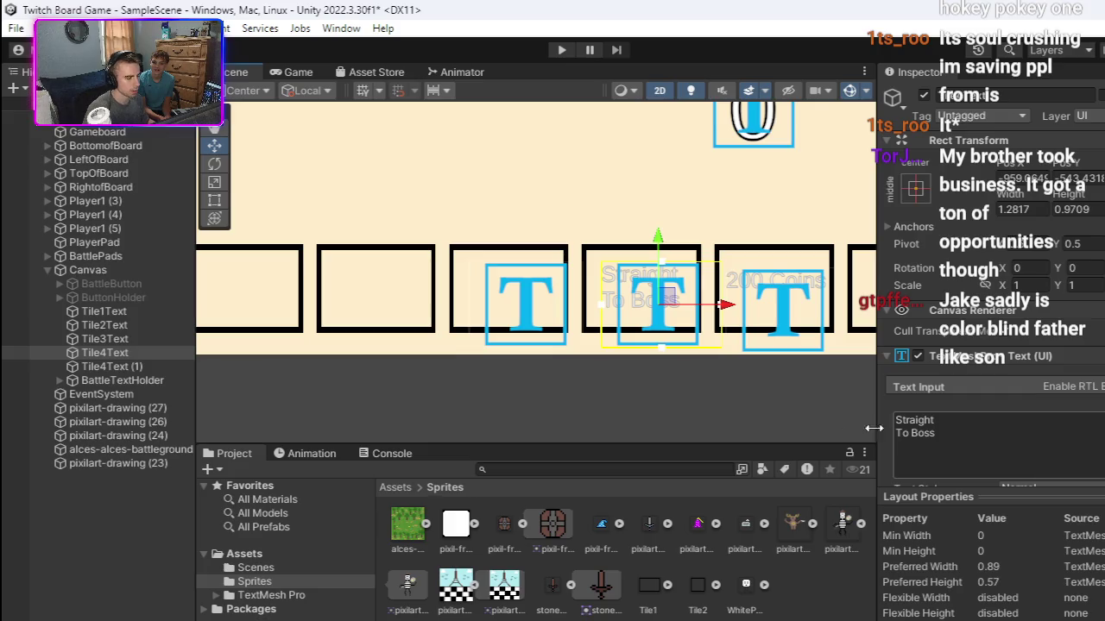
{"action": "left_click", "coordinate": [530, 295]}
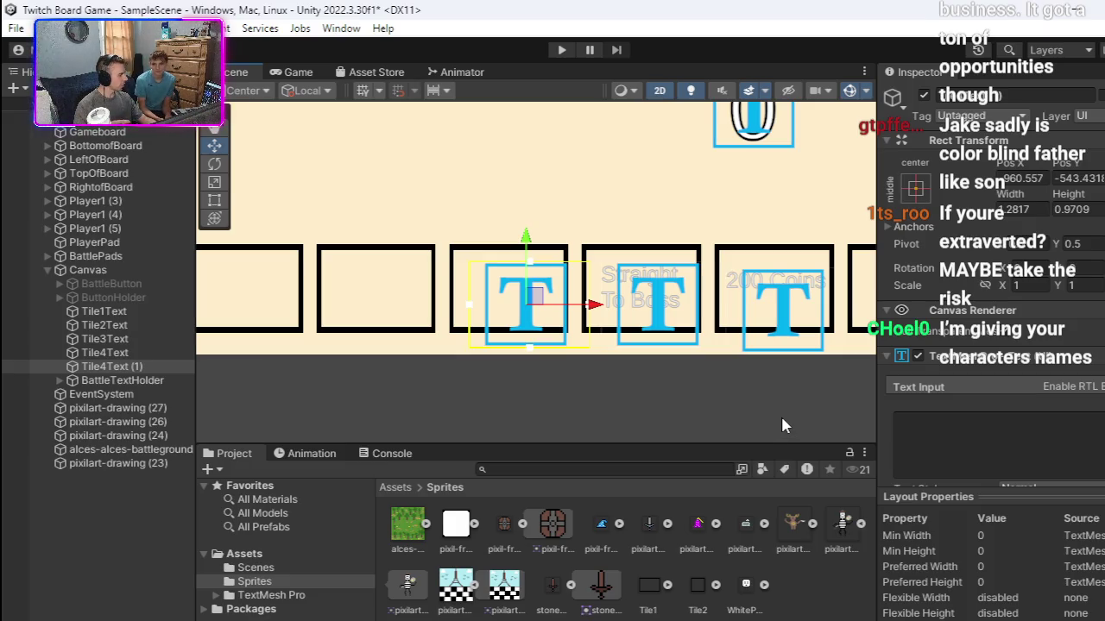
{"action": "left_click_drag", "start_coordinate": [702, 365], "coordinate": [683, 408]}
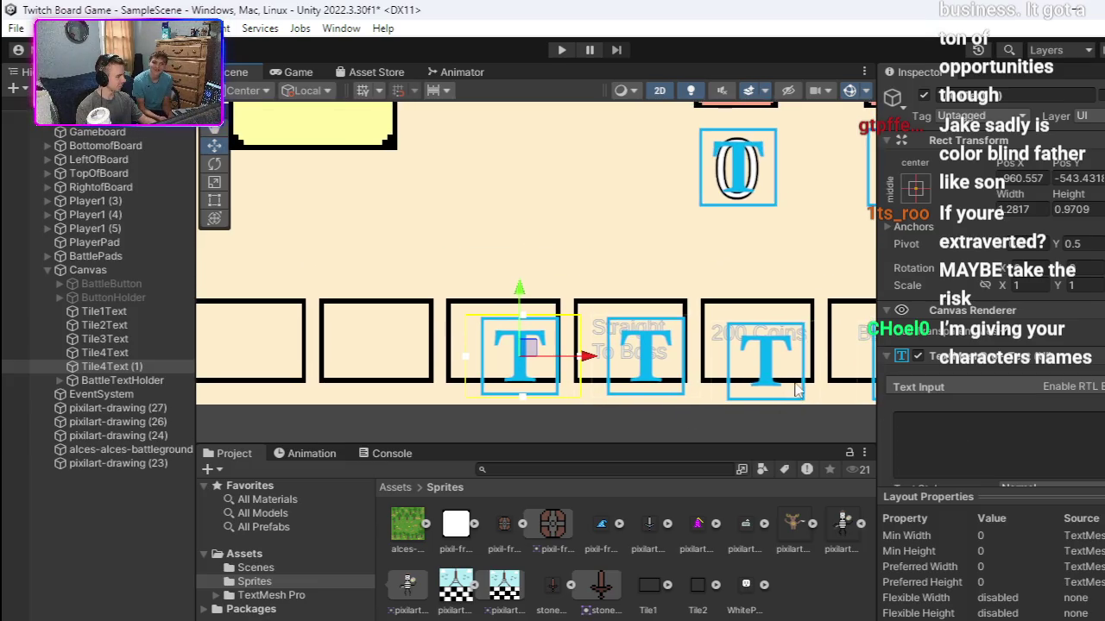
{"action": "mouse_move", "coordinate": [555, 285]}
{"action": "left_mouse_down"}
{"action": "mouse_move", "coordinate": [552, 313]}
{"action": "mouse_move", "coordinate": [594, 318]}
{"action": "left_mouse_up"}
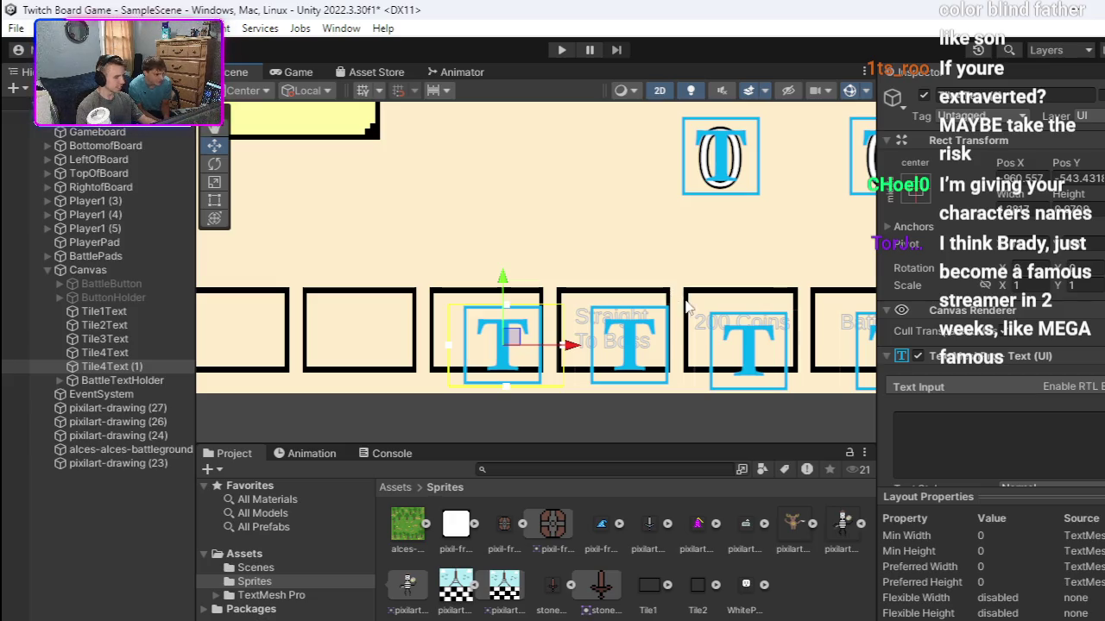
{"action": "left_click_drag", "start_coordinate": [688, 310], "coordinate": [687, 299]}
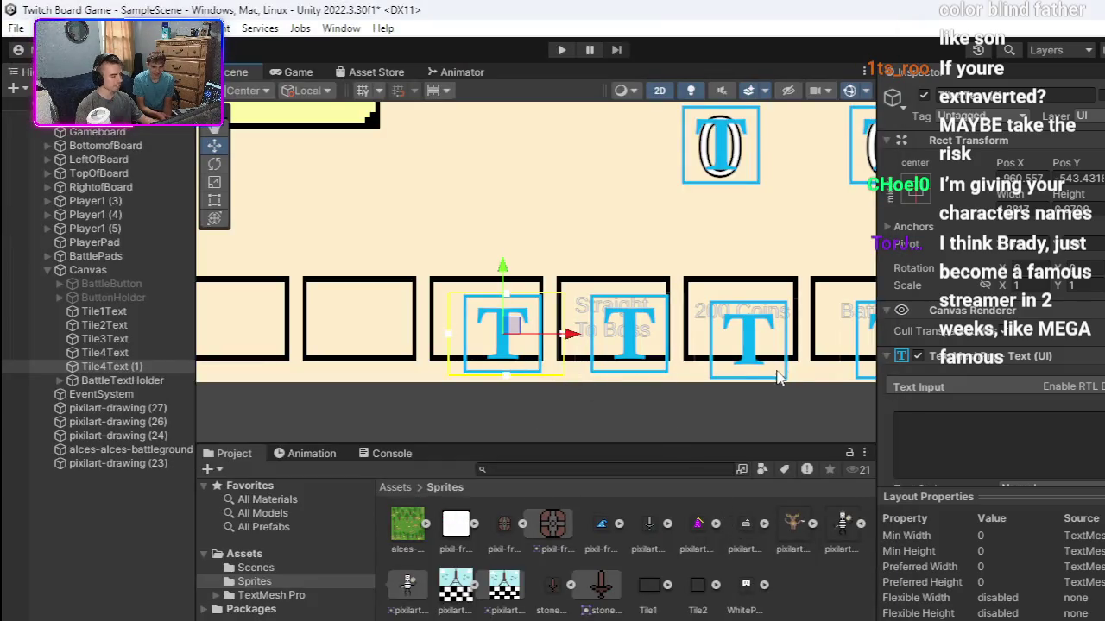
{"action": "scroll", "coordinate": [848, 393], "scroll_direction": "down", "scroll_amount": 1}
{"action": "scroll", "coordinate": [847, 393], "scroll_direction": "down", "scroll_amount": 1}
{"action": "left_click", "coordinate": [913, 429]}
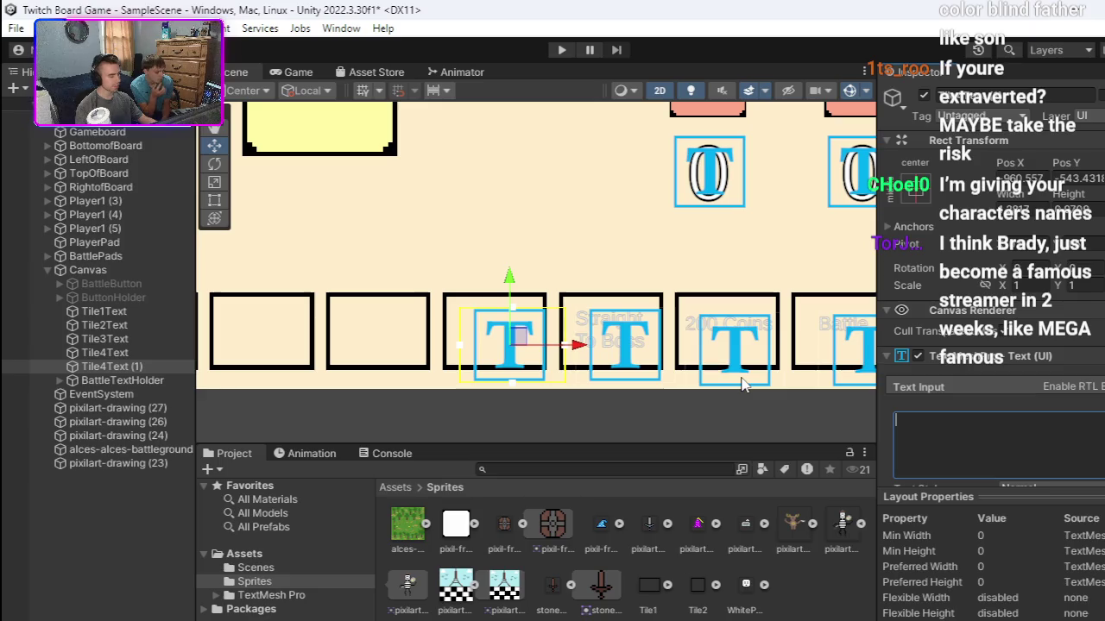
{"action": "left_click_drag", "start_coordinate": [740, 371], "coordinate": [740, 368]}
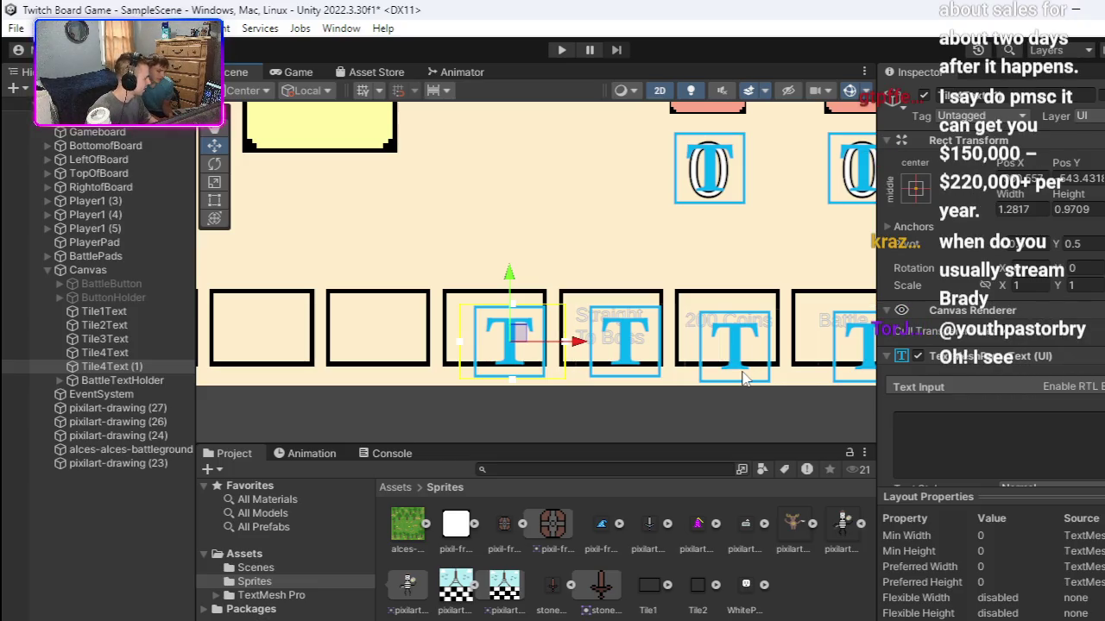
{"action": "mouse_move", "coordinate": [531, 281]}
{"action": "left_mouse_down"}
{"action": "mouse_move", "coordinate": [595, 307]}
{"action": "mouse_move", "coordinate": [656, 309]}
{"action": "left_mouse_up"}
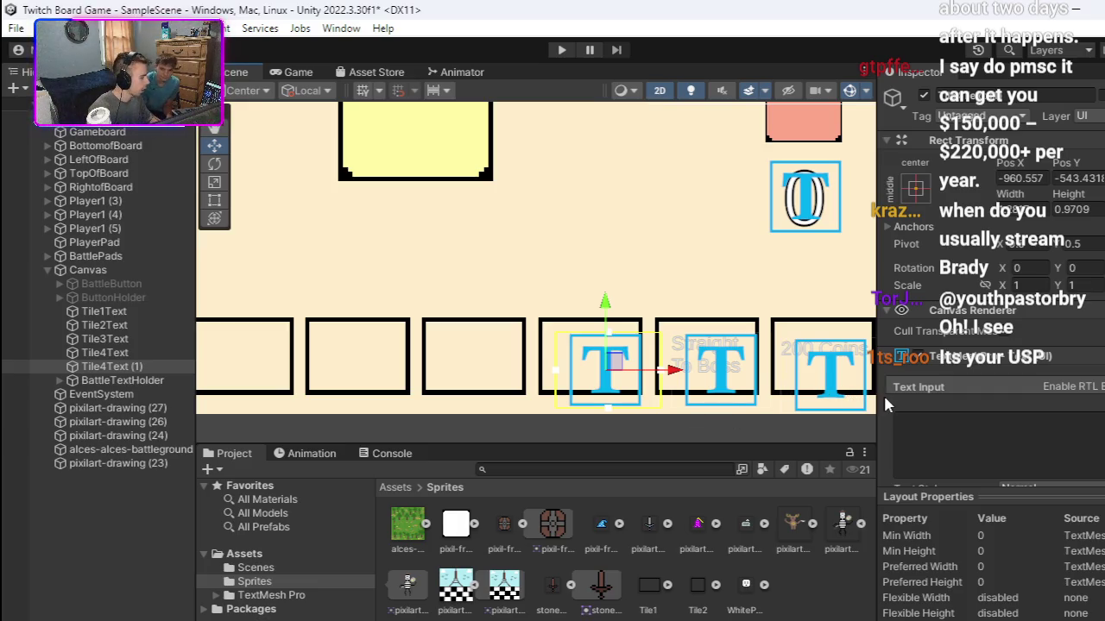
{"action": "left_click", "coordinate": [914, 419]}
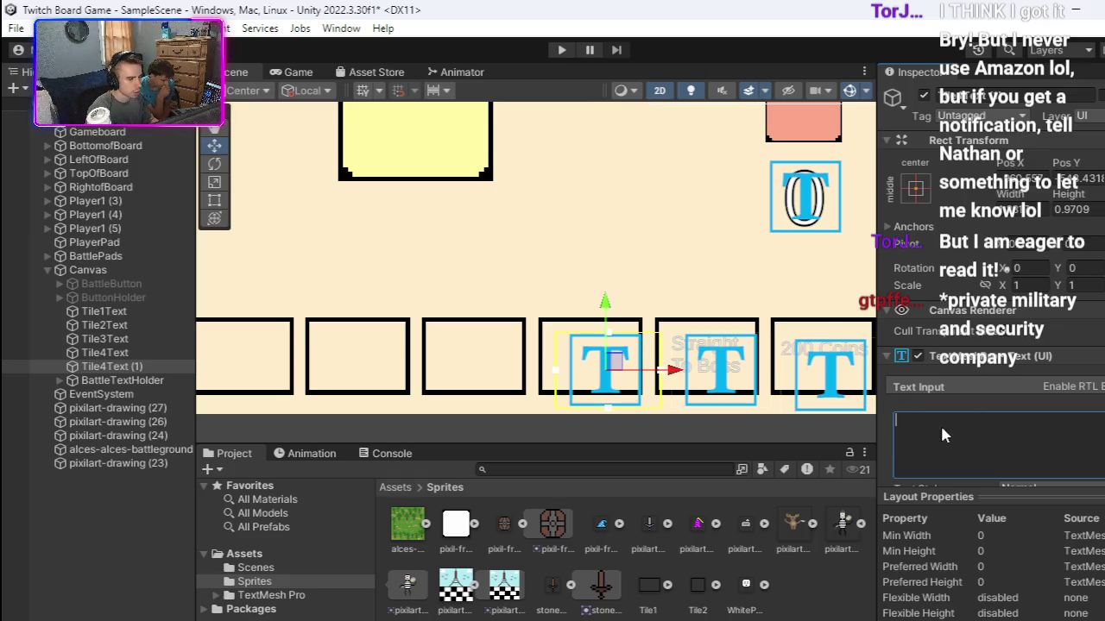
{"action": "scroll", "coordinate": [681, 292], "scroll_direction": "down", "scroll_amount": 3}
{"action": "scroll", "coordinate": [677, 282], "scroll_direction": "down", "scroll_amount": 4}
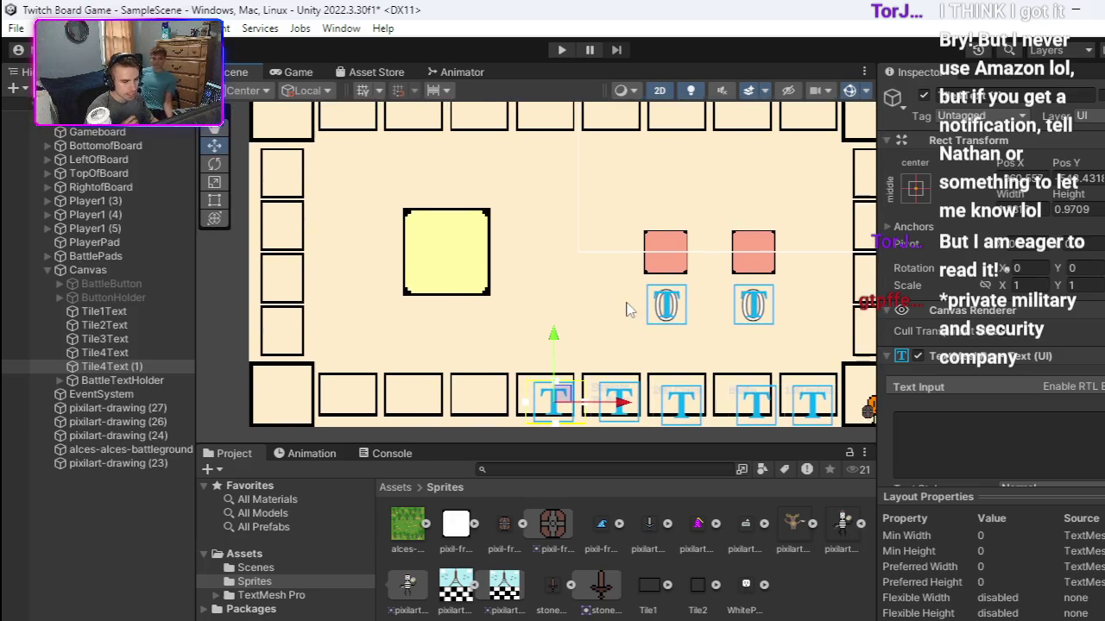
{"action": "left_click", "coordinate": [958, 417]}
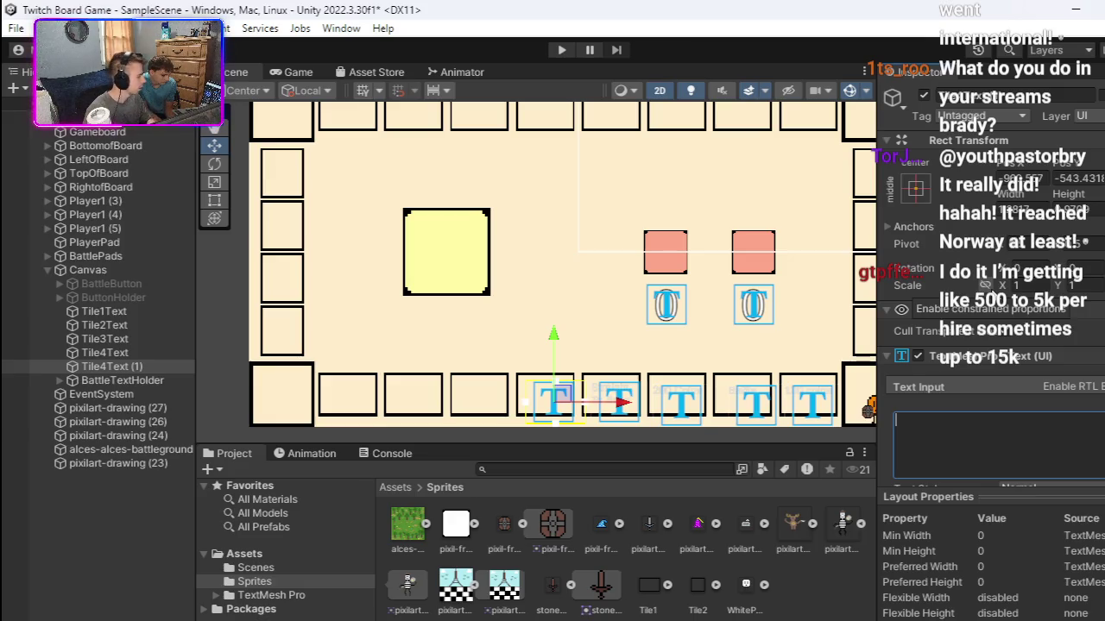
{"action": "scroll", "coordinate": [730, 320], "scroll_direction": "up", "scroll_amount": 4}
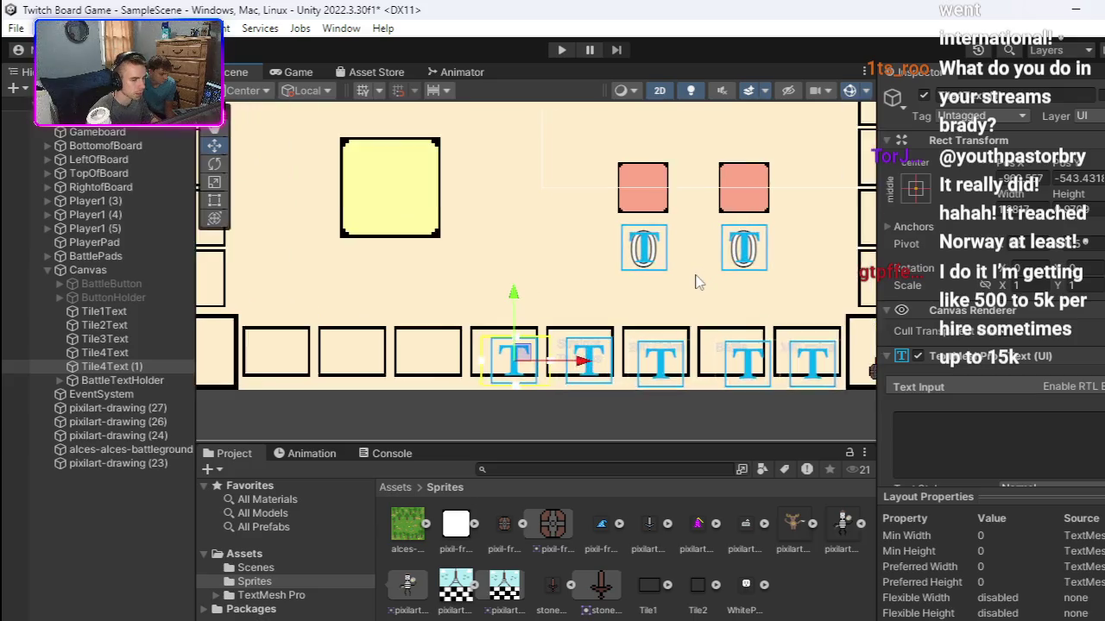
{"action": "scroll", "coordinate": [747, 311], "scroll_direction": "up", "scroll_amount": 3}
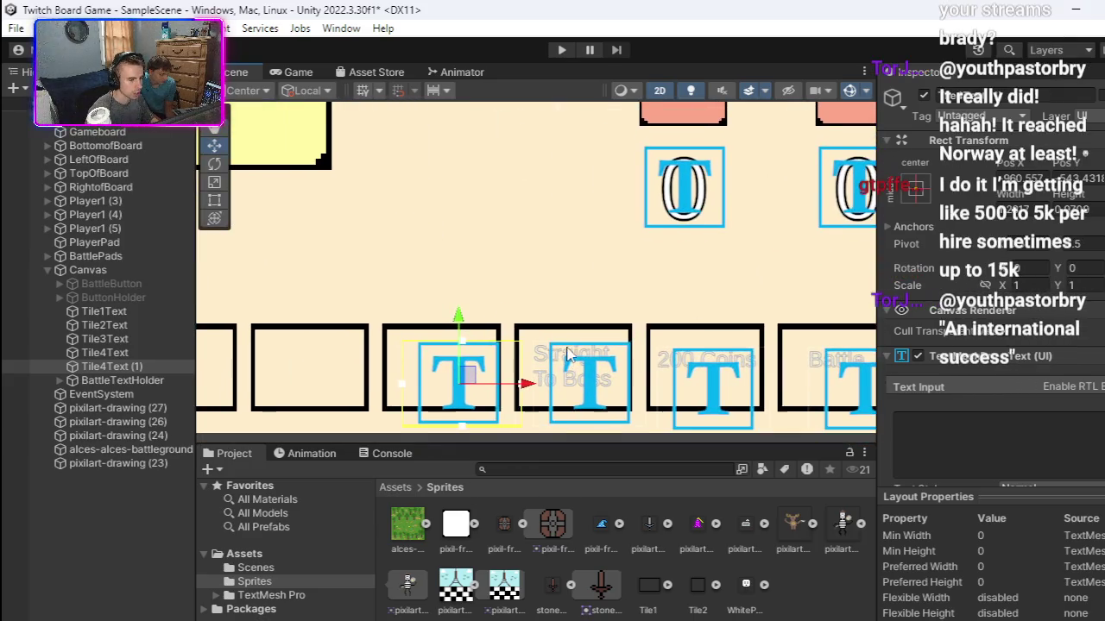
{"action": "scroll", "coordinate": [600, 312], "scroll_direction": "up", "scroll_amount": 1}
{"action": "left_click_drag", "start_coordinate": [600, 311], "coordinate": [664, 295]}
{"action": "left_click", "coordinate": [971, 429]}
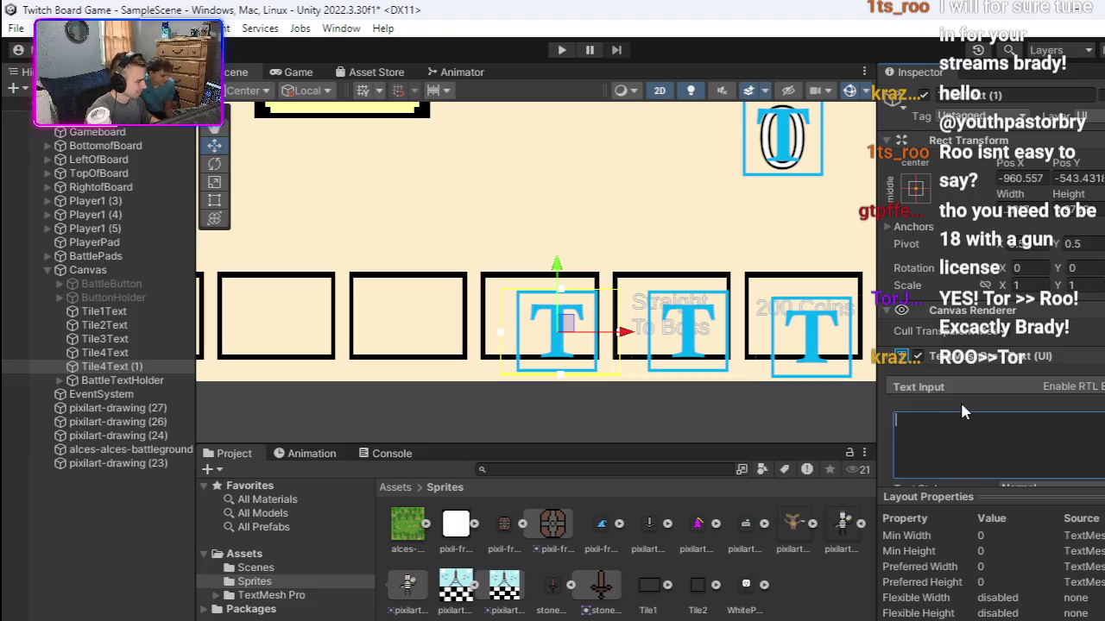
Step: Put the cursor in the empty Text Input box of Tile4Text (1)'s TextMeshPro component
{"action": "left_click_drag", "start_coordinate": [735, 371], "coordinate": [687, 411]}
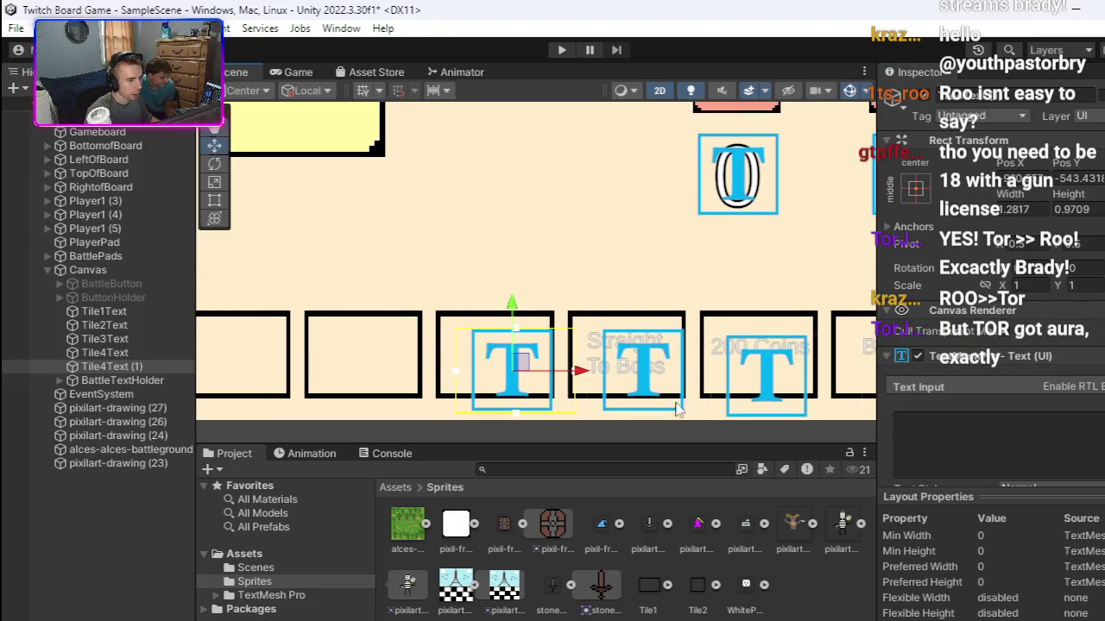
{"action": "scroll", "coordinate": [688, 410], "scroll_direction": "down", "scroll_amount": 3}
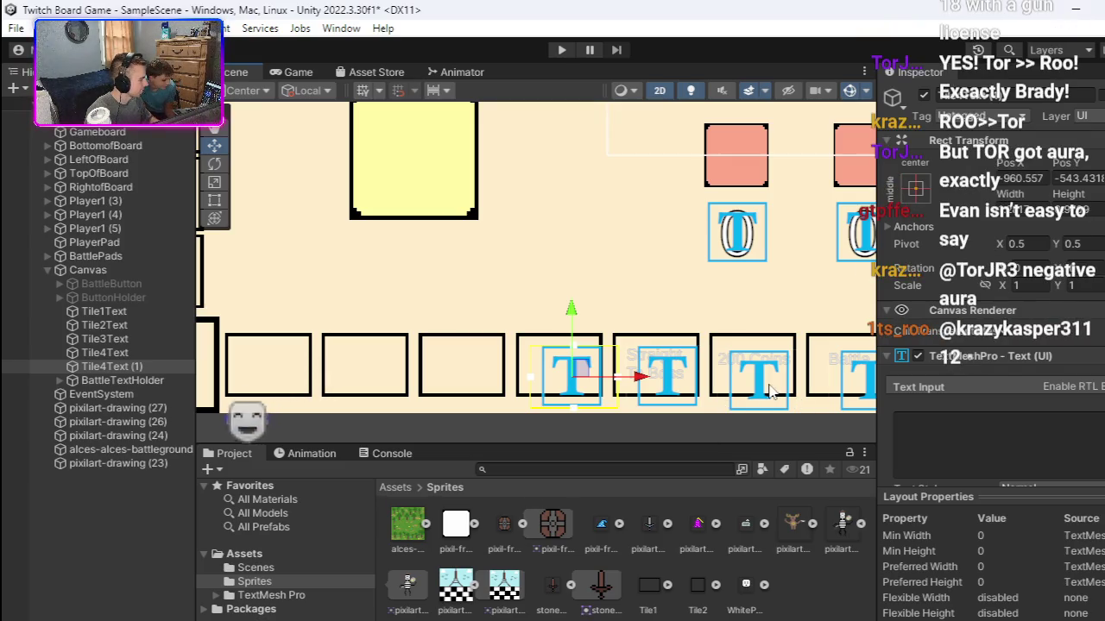
{"action": "scroll", "coordinate": [764, 397], "scroll_direction": "up", "scroll_amount": 2}
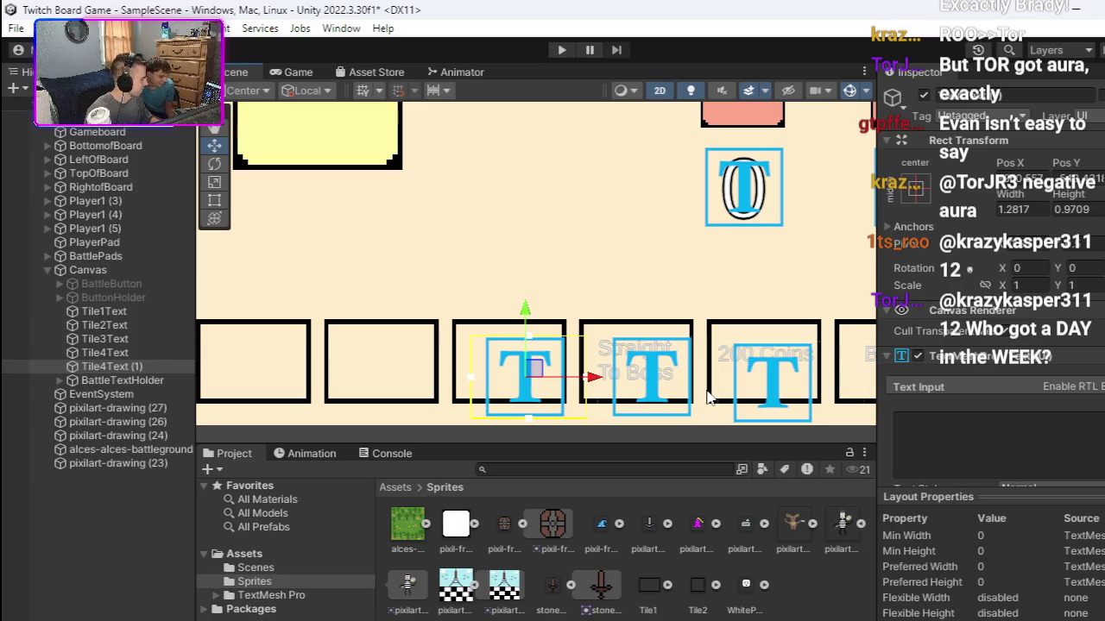
{"action": "left_click", "coordinate": [987, 421]}
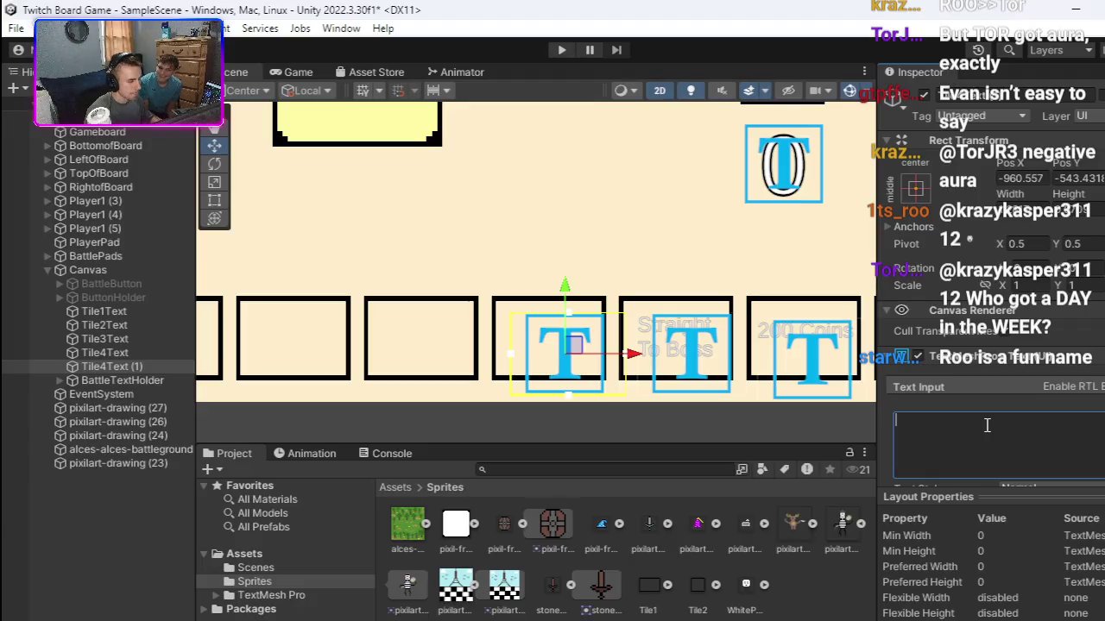
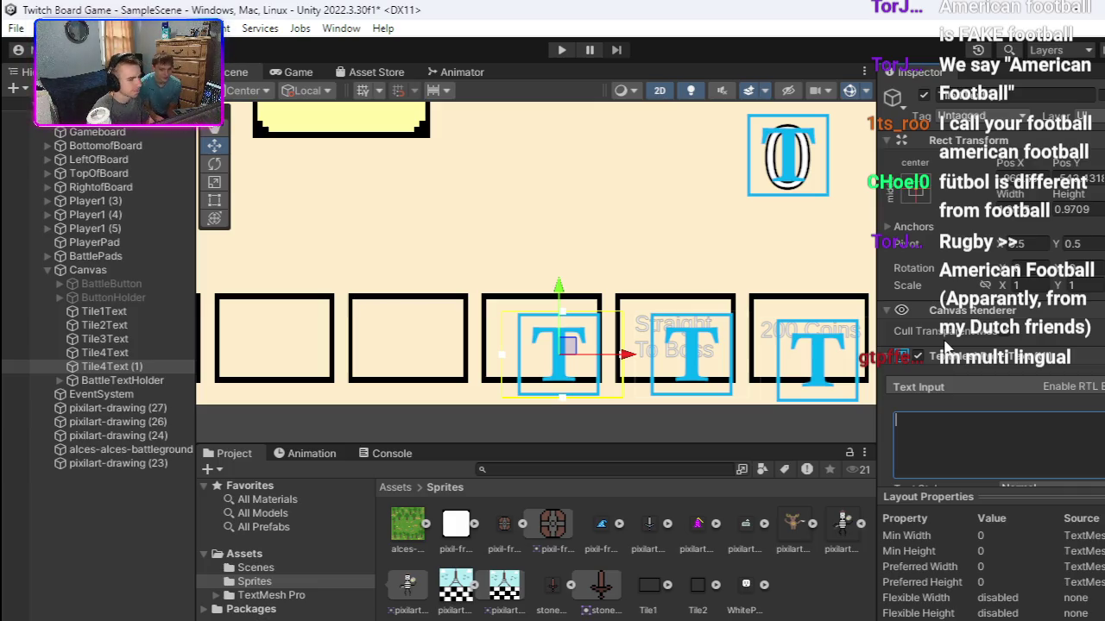
Step: Pan and zoom out in the Scene view to show more of the bottom-row board tiles
{"action": "mouse_move", "coordinate": [781, 312]}
{"action": "left_mouse_down"}
{"action": "mouse_move", "coordinate": [727, 324]}
{"action": "mouse_move", "coordinate": [764, 304]}
{"action": "left_mouse_up"}
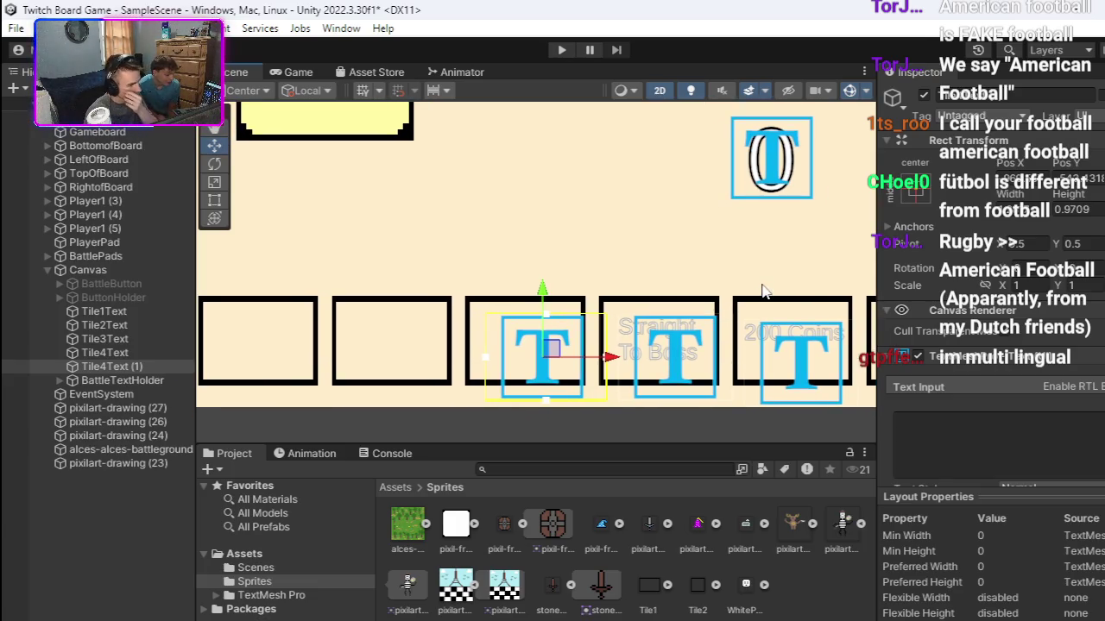
{"action": "scroll", "coordinate": [687, 352], "scroll_direction": "down", "scroll_amount": 2}
{"action": "scroll", "coordinate": [687, 352], "scroll_direction": "down", "scroll_amount": 1}
{"action": "left_click_drag", "start_coordinate": [686, 352], "coordinate": [744, 341]}
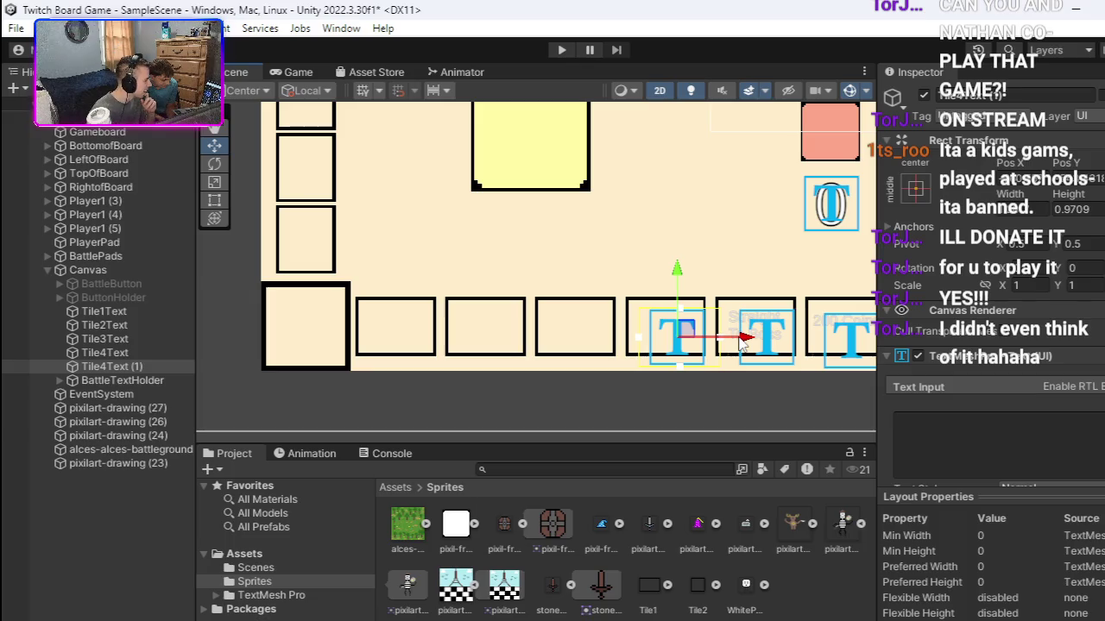
{"action": "left_click", "coordinate": [1034, 441]}
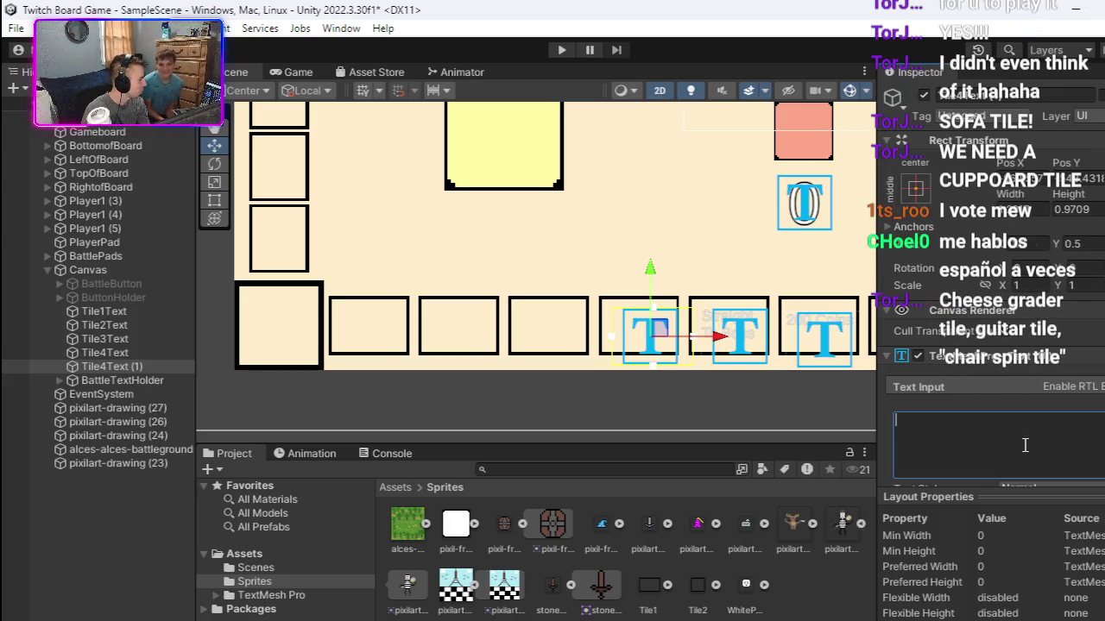
Step: Set Tile4Text (1)'s text to 'Chair Spin' and nudge it left and down onto its tile
{"action": "type", "text": "C"}
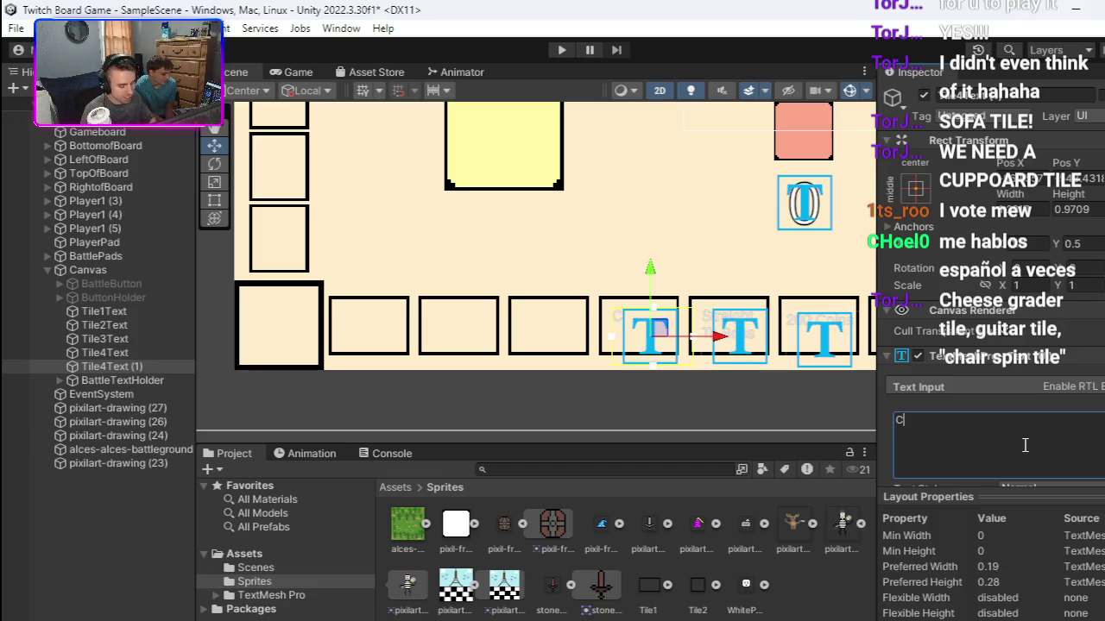
{"action": "type", "text": "hair Spin"}
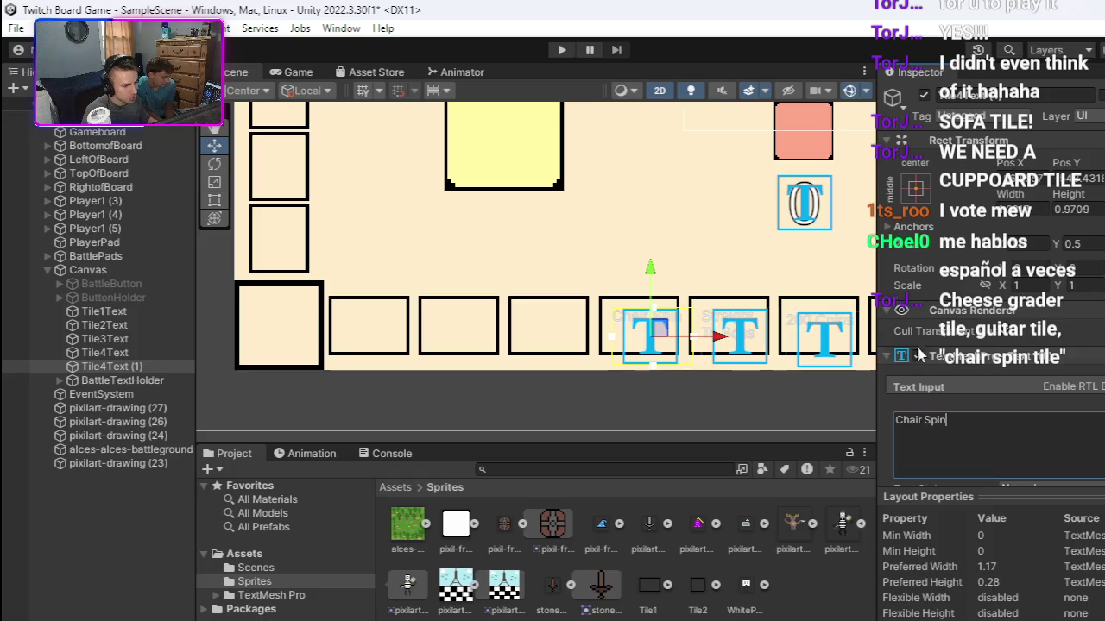
{"action": "left_click_drag", "start_coordinate": [727, 340], "coordinate": [718, 342]}
{"action": "left_click_drag", "start_coordinate": [642, 275], "coordinate": [647, 289]}
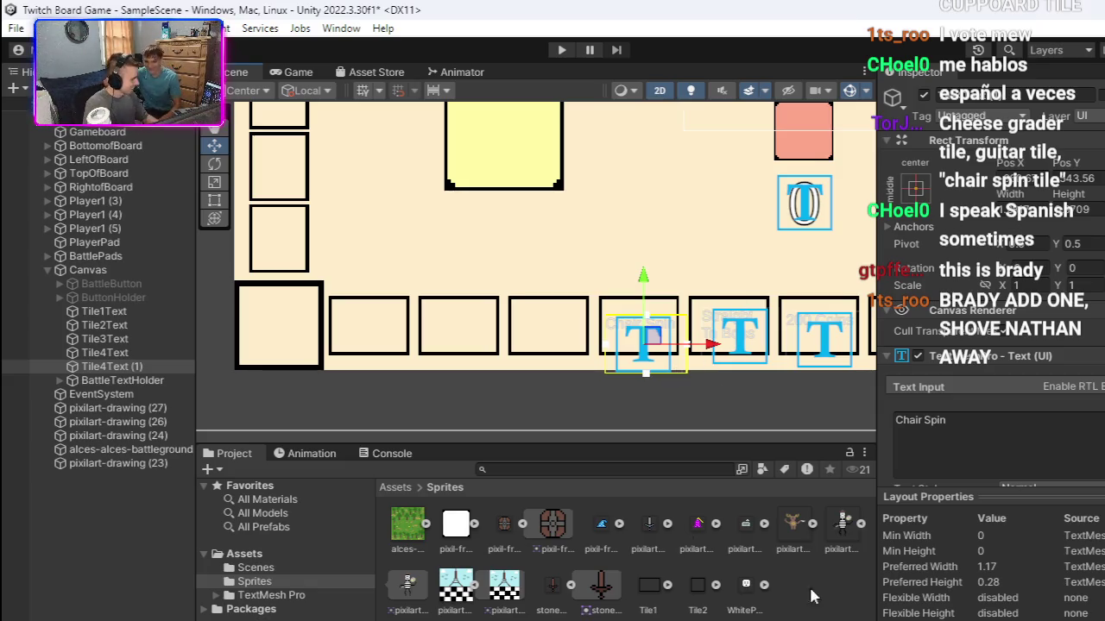
{"action": "left_click", "coordinate": [107, 368]}
Step: Rename the label object Tile4Text (1) to Tile5Text
{"action": "right_click", "coordinate": [108, 369]}
{"action": "left_click", "coordinate": [259, 112]}
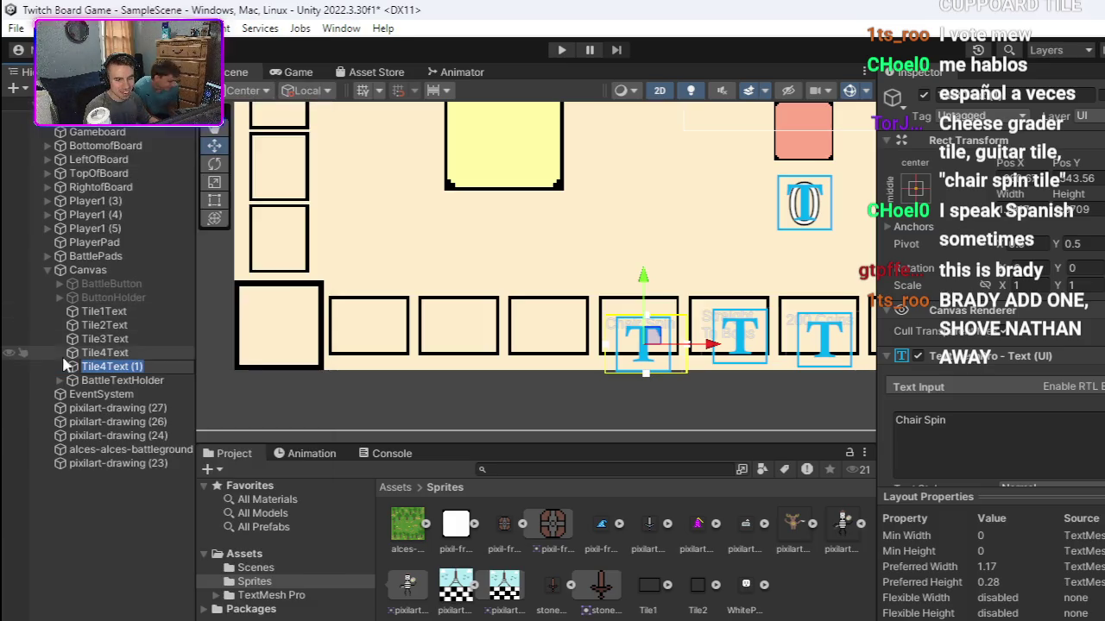
{"action": "left_click", "coordinate": [109, 369]}
{"action": "key", "text": "BackSpace"}
{"action": "type", "text": "5"}
{"action": "key", "text": "Return"}
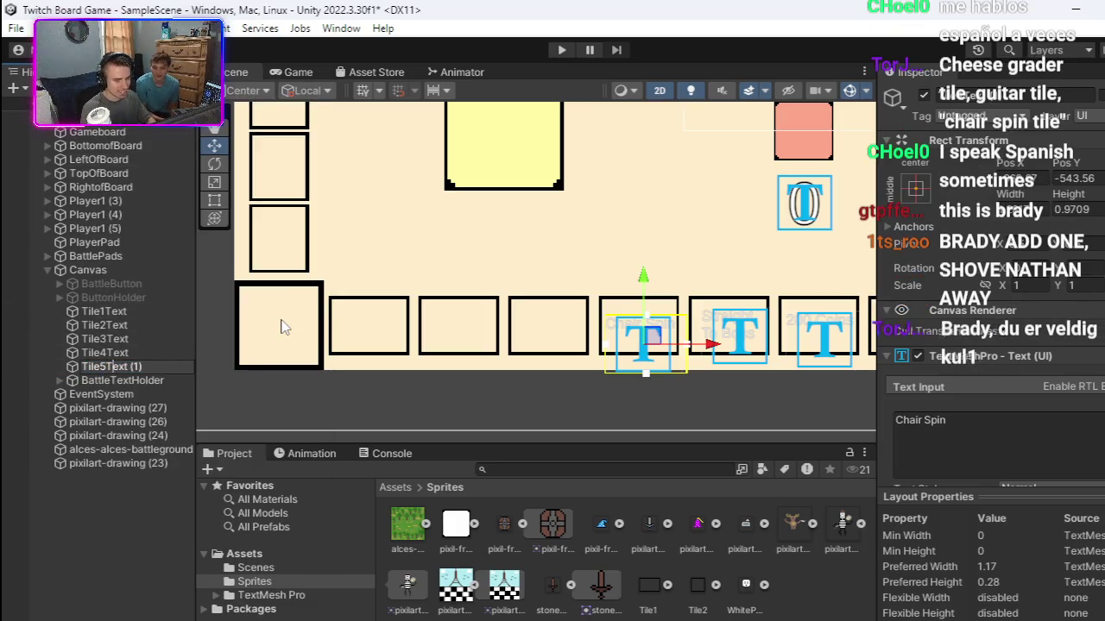
{"action": "key", "text": "BackSpace"}
{"action": "key", "text": "BackSpace"}
{"action": "key", "text": "BackSpace"}
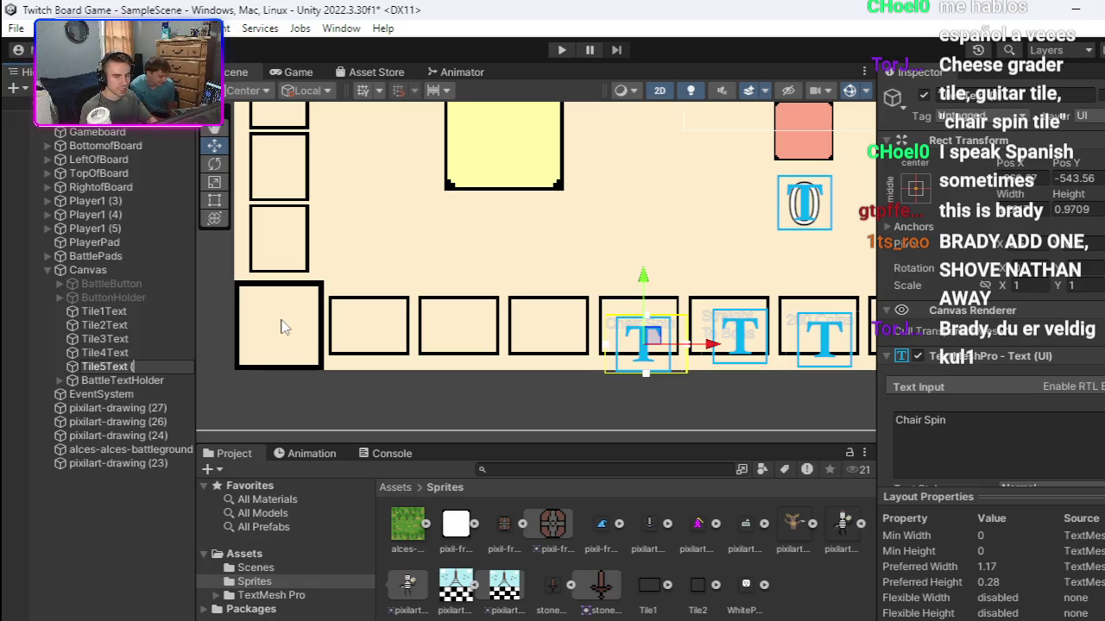
{"action": "key", "text": "Return"}
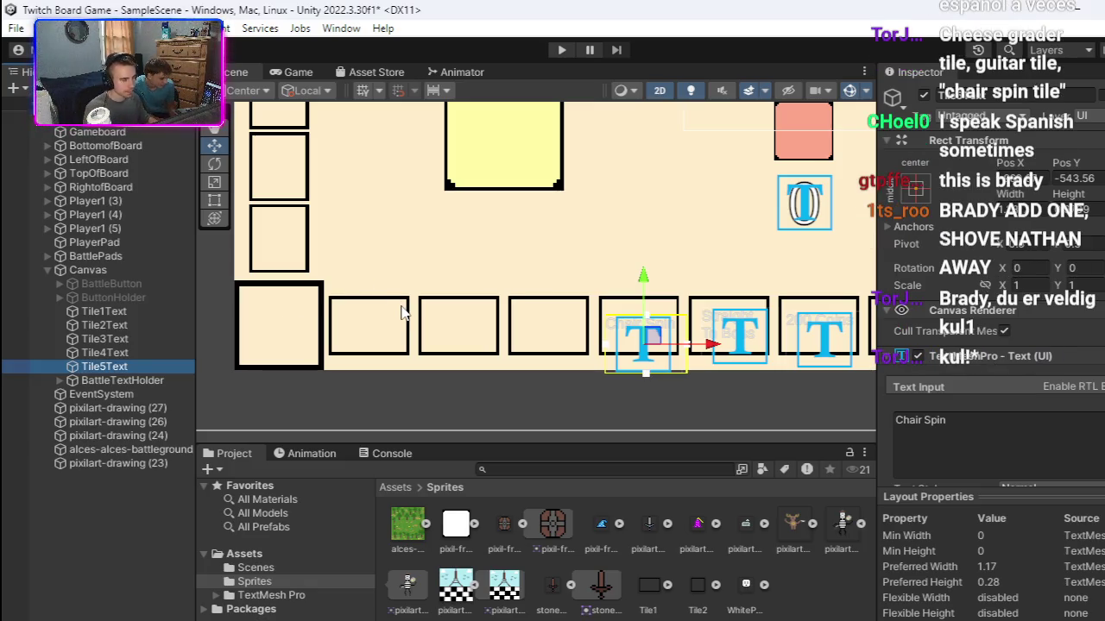
Step: Duplicate Tile5Text and move the copy one tile to the left
{"action": "right_click", "coordinate": [136, 363]}
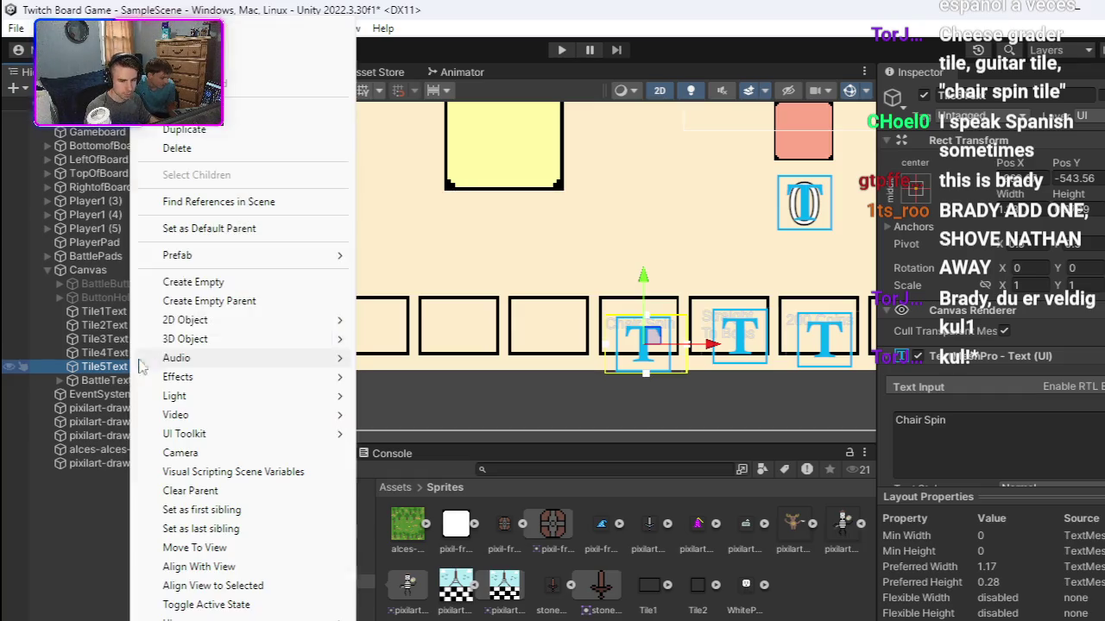
{"action": "left_click", "coordinate": [217, 130]}
{"action": "left_click_drag", "start_coordinate": [713, 345], "coordinate": [643, 344]}
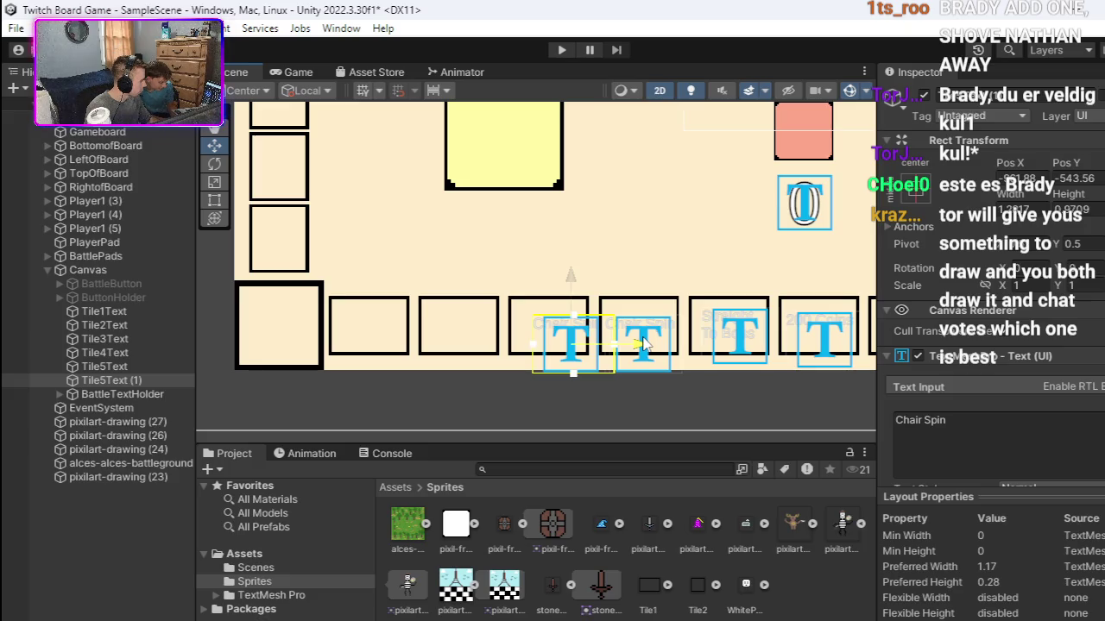
{"action": "left_click_drag", "start_coordinate": [643, 343], "coordinate": [626, 346]}
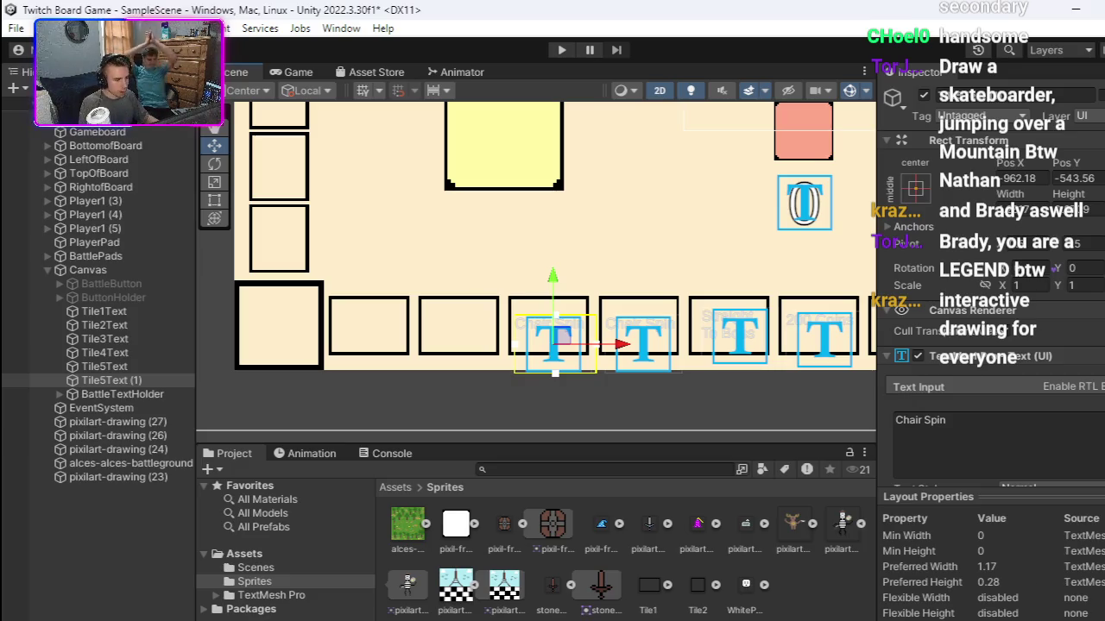
{"action": "key", "text": "alt+Tab"}
{"action": "left_click", "coordinate": [233, 599]}
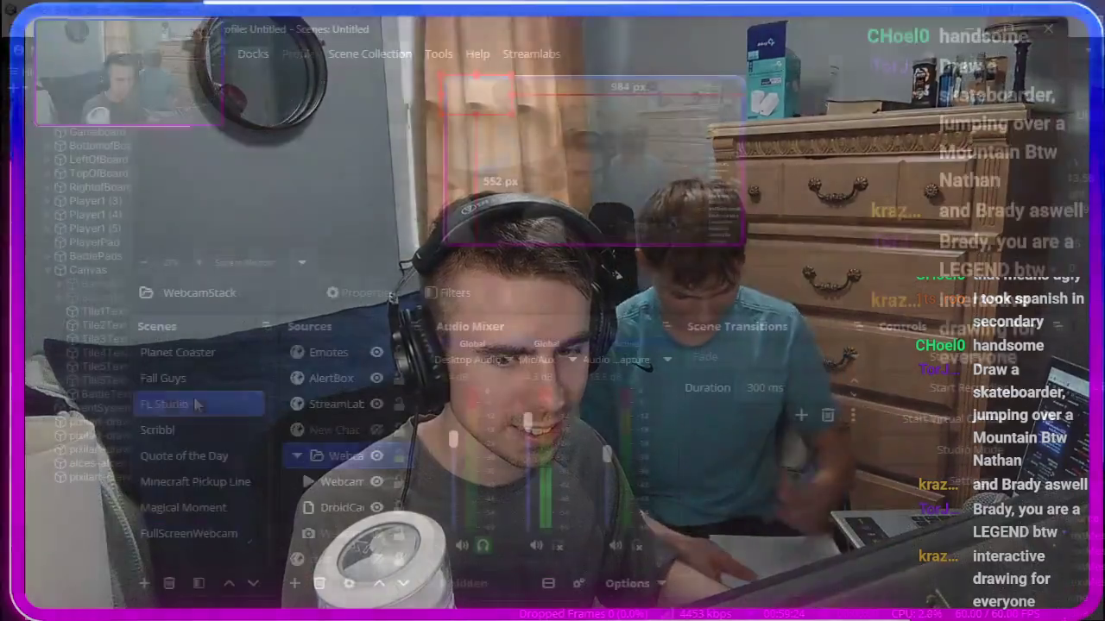
{"action": "key", "text": "alt+Tab"}
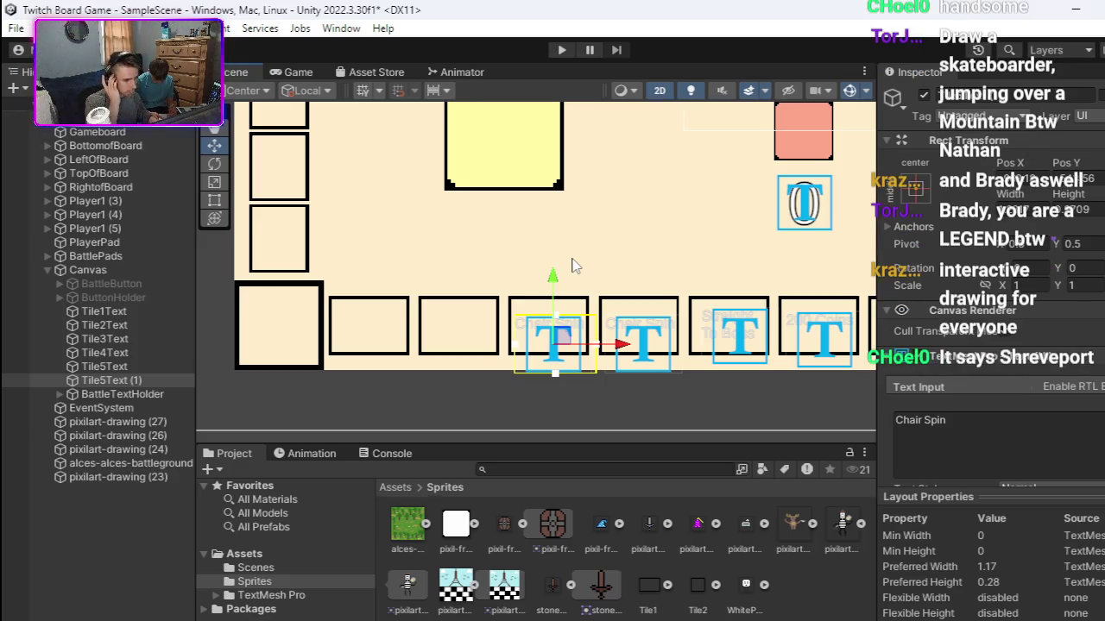
Step: Delete the 'Chair Spin' text from Tile5Text (1)'s Text Input field
{"action": "double_click", "coordinate": [980, 434]}
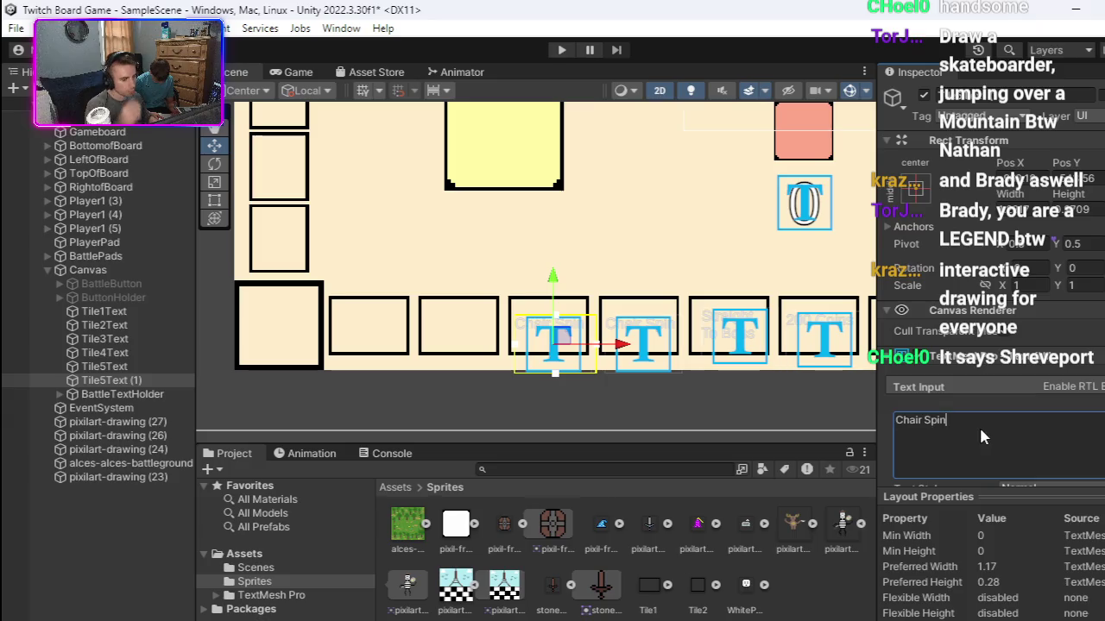
{"action": "triple_click", "coordinate": [909, 423]}
{"action": "double_click", "coordinate": [908, 422]}
{"action": "left_click", "coordinate": [906, 421]}
{"action": "key", "text": "shift+End"}
{"action": "key", "text": "BackSpace"}
{"action": "key", "text": "BackSpace"}
{"action": "key", "text": "BackSpace"}
{"action": "key", "text": "BackSpace"}
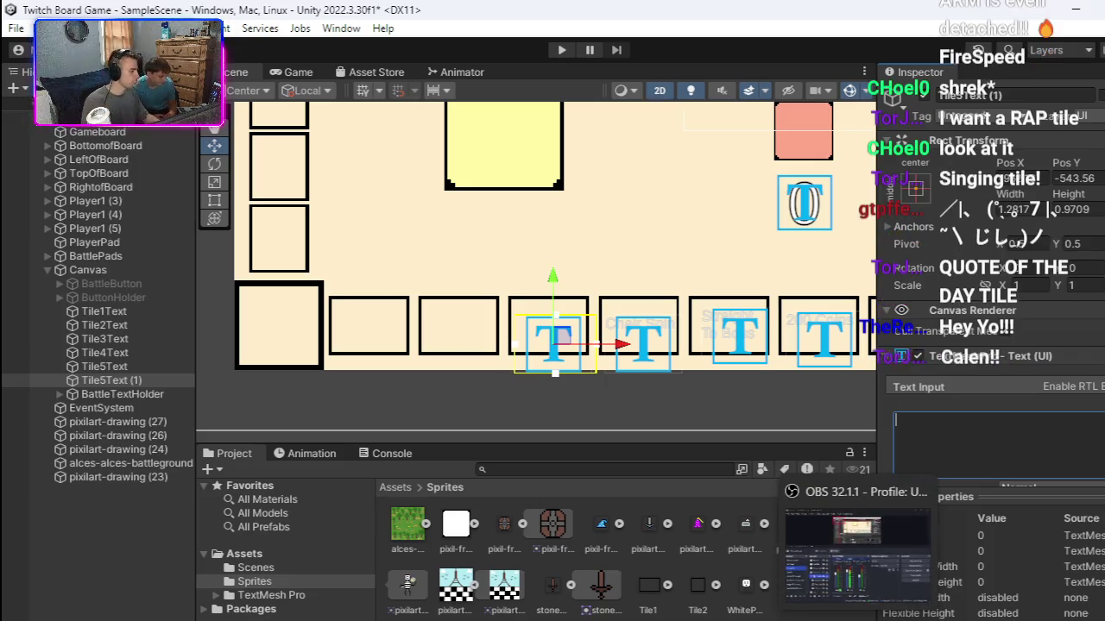
Step: Switch the OBS stream to the FullScreenWebcam scene, reapplying it after a brief return to Unity
{"action": "left_click", "coordinate": [857, 557]}
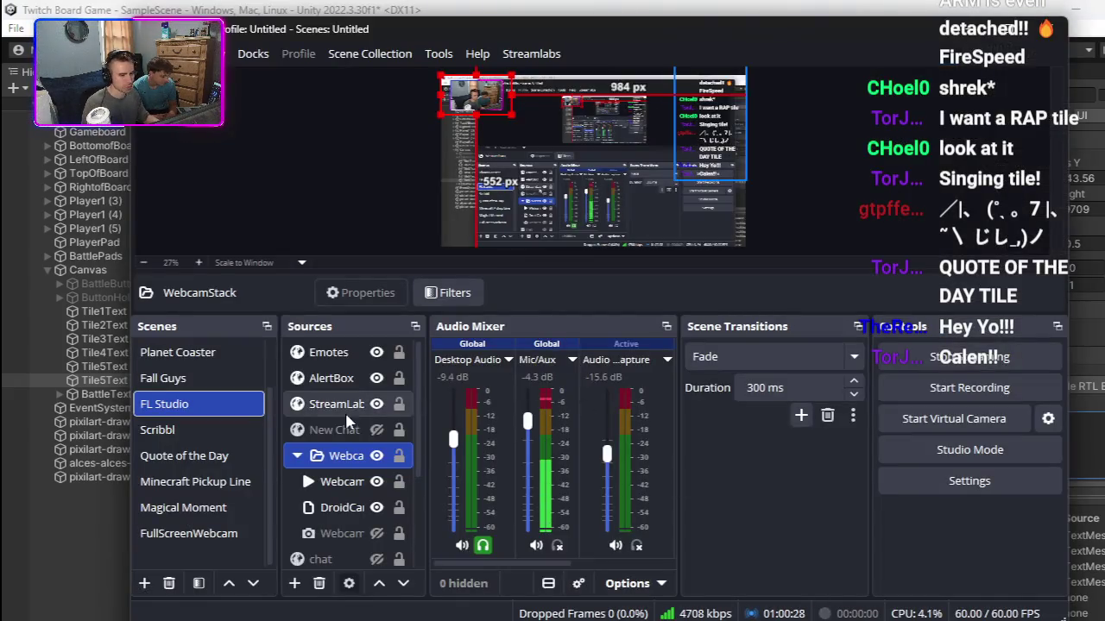
{"action": "left_click", "coordinate": [197, 534]}
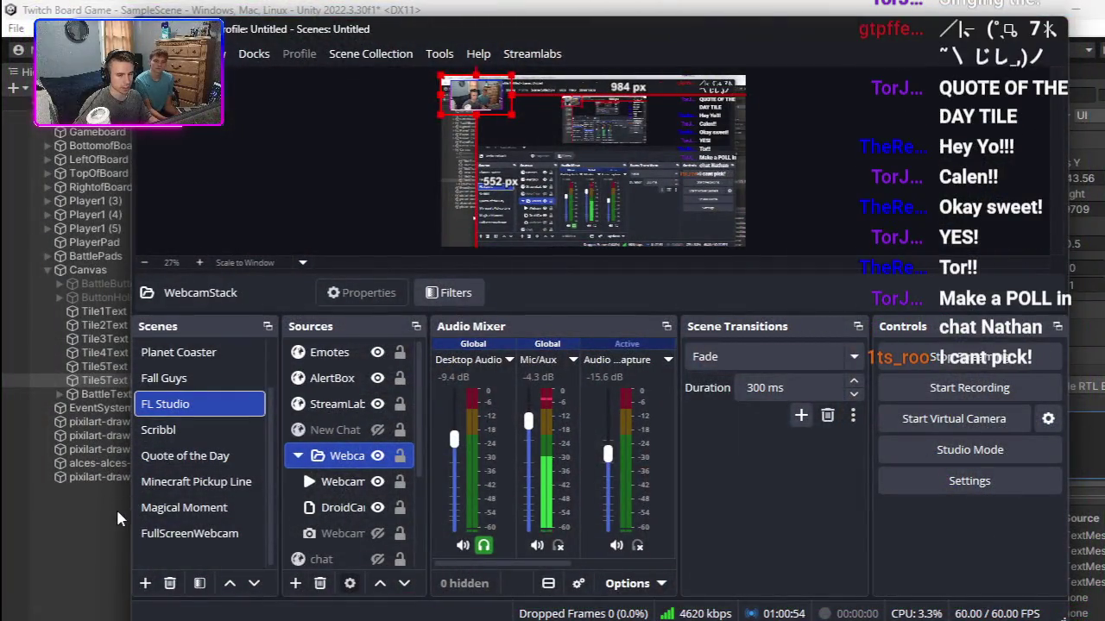
{"action": "left_click", "coordinate": [118, 512]}
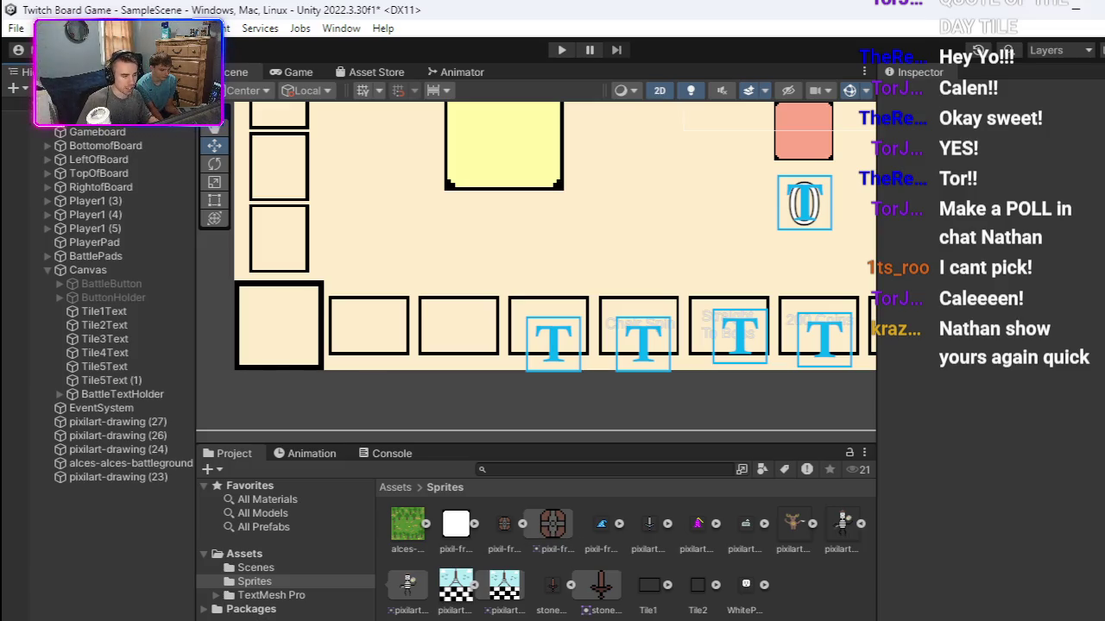
{"action": "key", "text": "alt+Tab"}
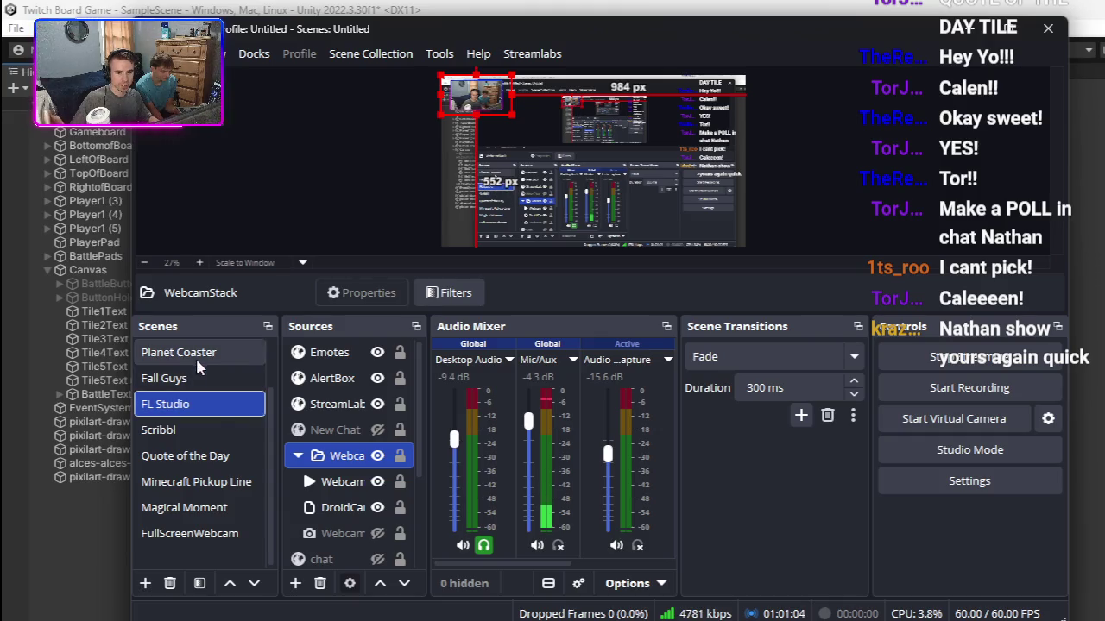
{"action": "left_click", "coordinate": [190, 534]}
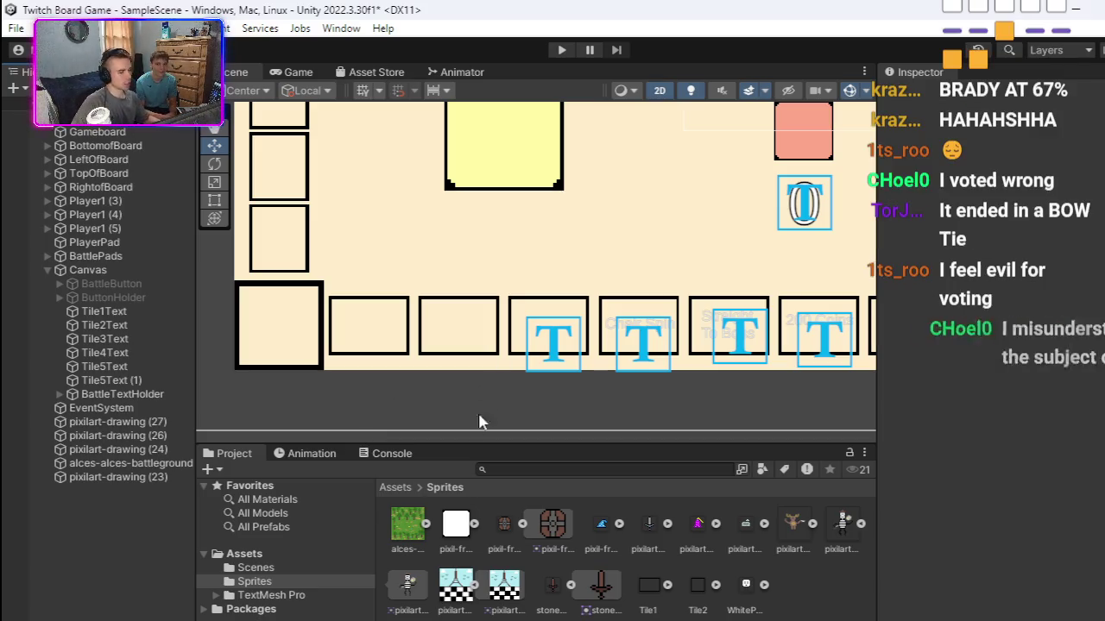
Step: Zoom the Scene view onto the tile row and select the Tile5Text (1) label
{"action": "scroll", "coordinate": [572, 303], "scroll_direction": "down", "scroll_amount": 2}
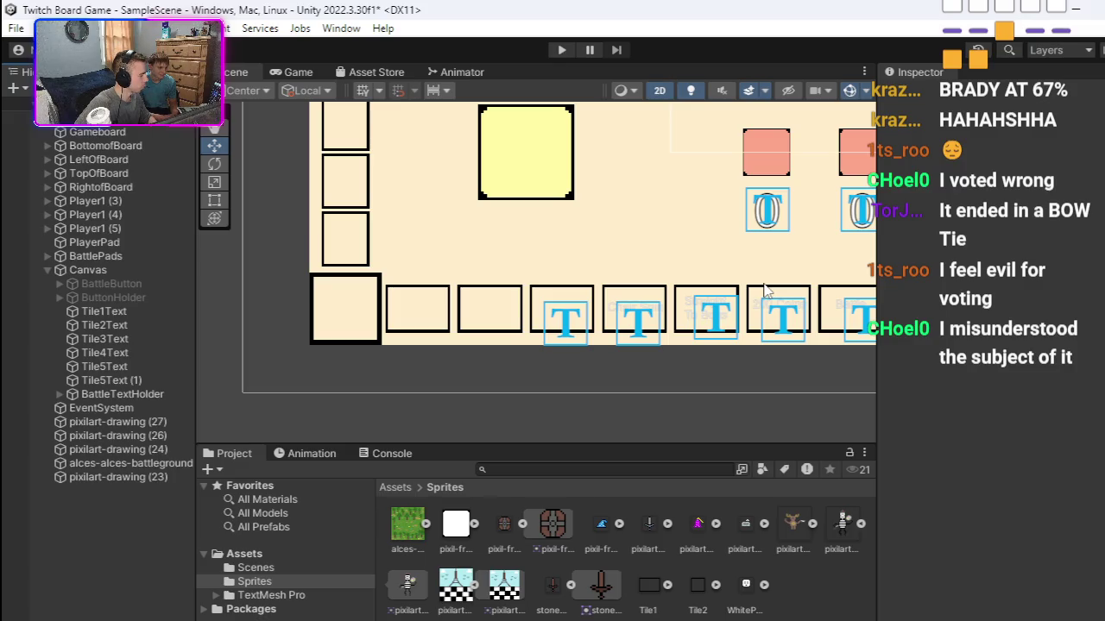
{"action": "scroll", "coordinate": [717, 289], "scroll_direction": "down", "scroll_amount": 3}
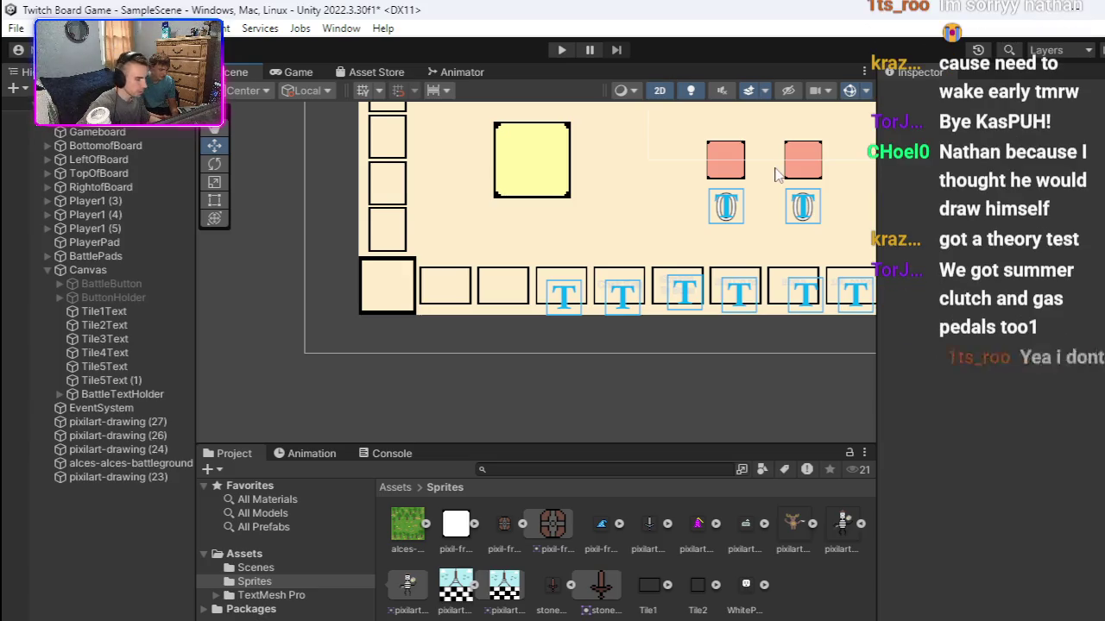
{"action": "scroll", "coordinate": [690, 292], "scroll_direction": "up", "scroll_amount": 2}
{"action": "scroll", "coordinate": [691, 291], "scroll_direction": "up", "scroll_amount": 3}
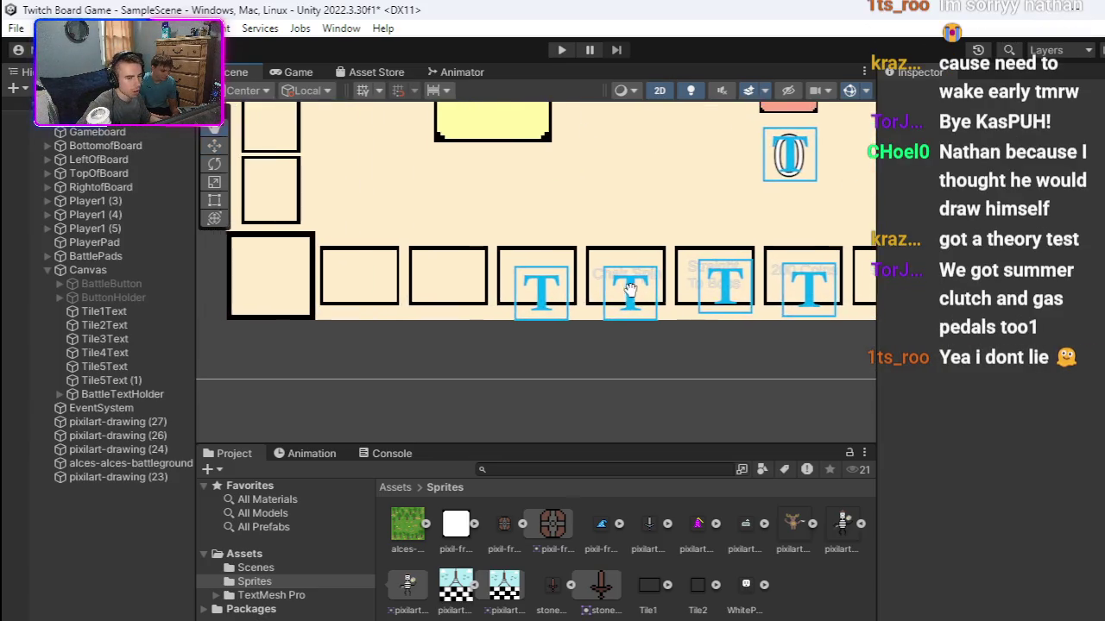
{"action": "left_click", "coordinate": [567, 296]}
{"action": "scroll", "coordinate": [647, 304], "scroll_direction": "up", "scroll_amount": 5}
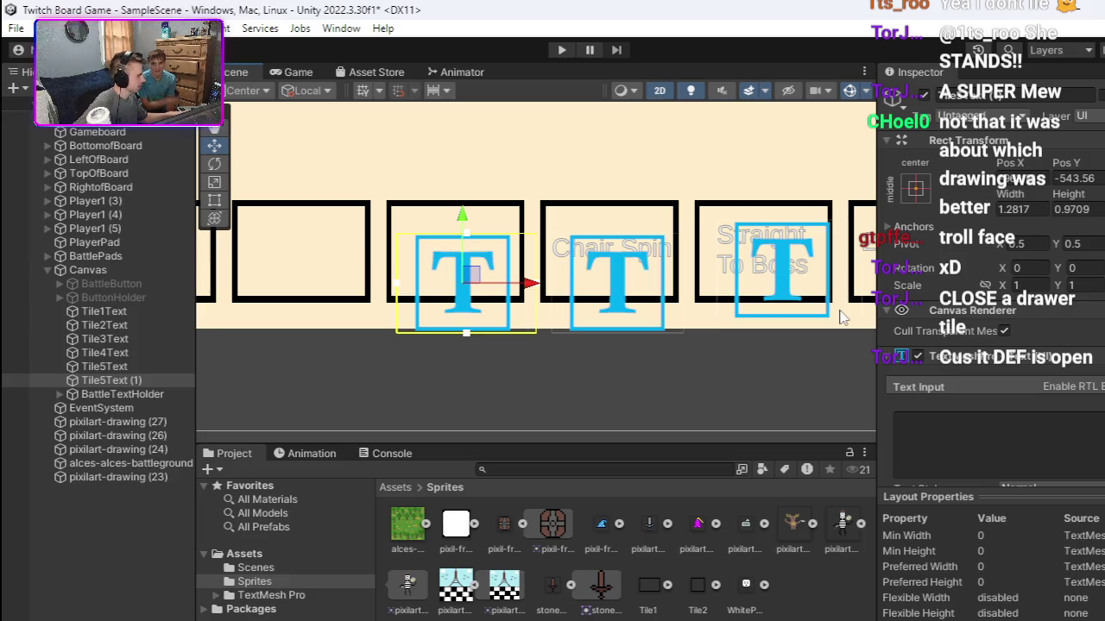
Step: Enter 'Close Drawer' as Tile5Text (1)'s text
{"action": "left_click", "coordinate": [922, 423]}
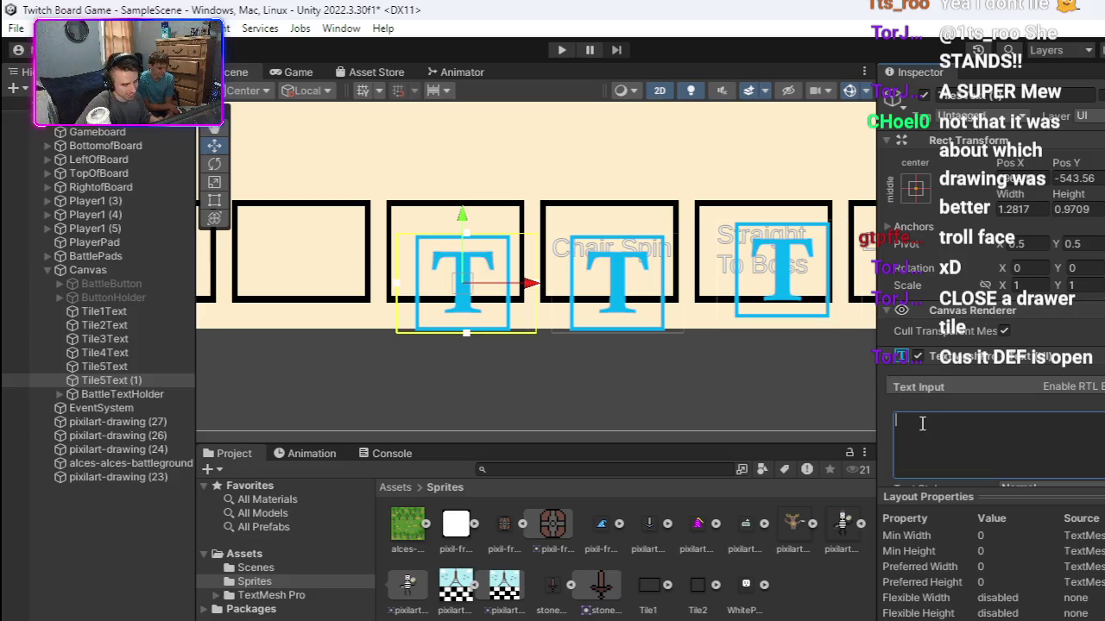
{"action": "type", "text": "Close"}
{"action": "type", "text": "Drawer"}
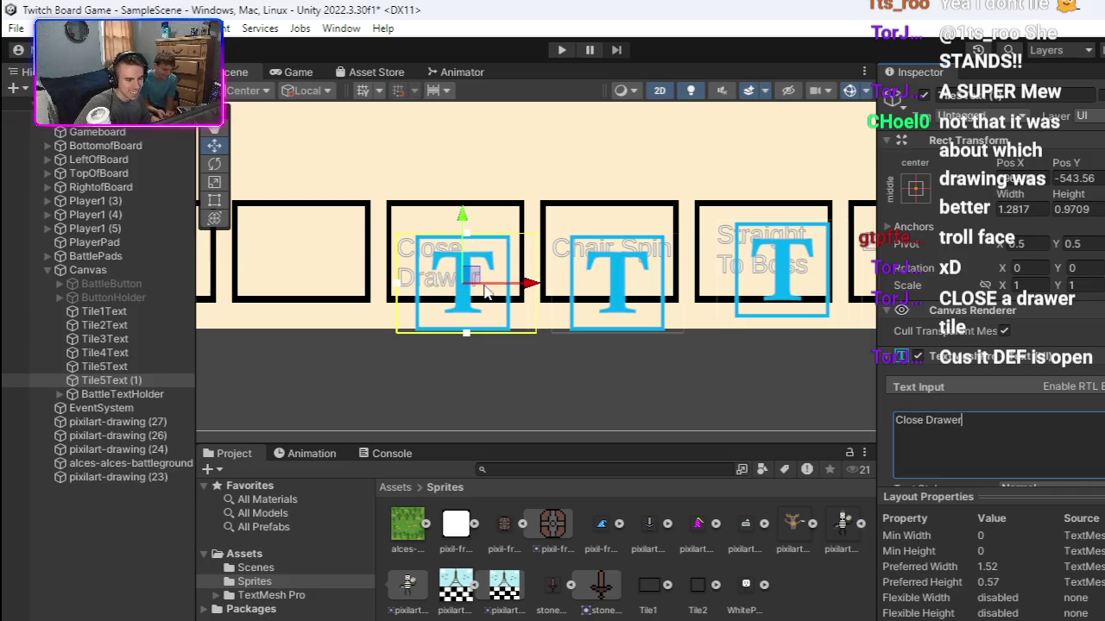
Step: Position the Close Drawer text centred on its board tile with small nudges
{"action": "left_click_drag", "start_coordinate": [481, 283], "coordinate": [498, 271]}
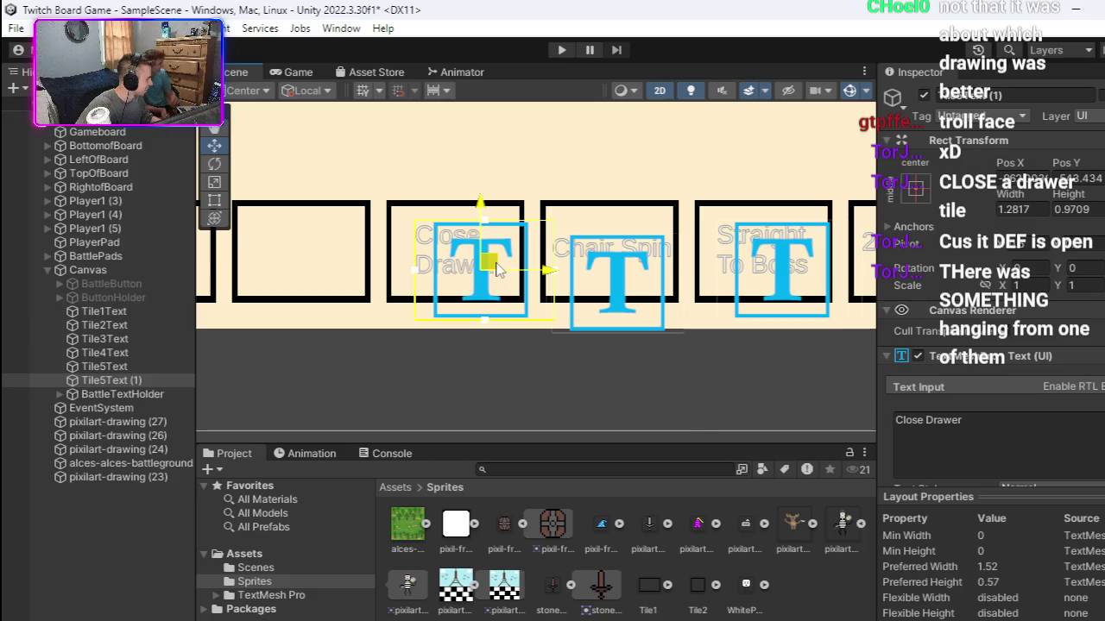
{"action": "left_click_drag", "start_coordinate": [497, 264], "coordinate": [498, 263]}
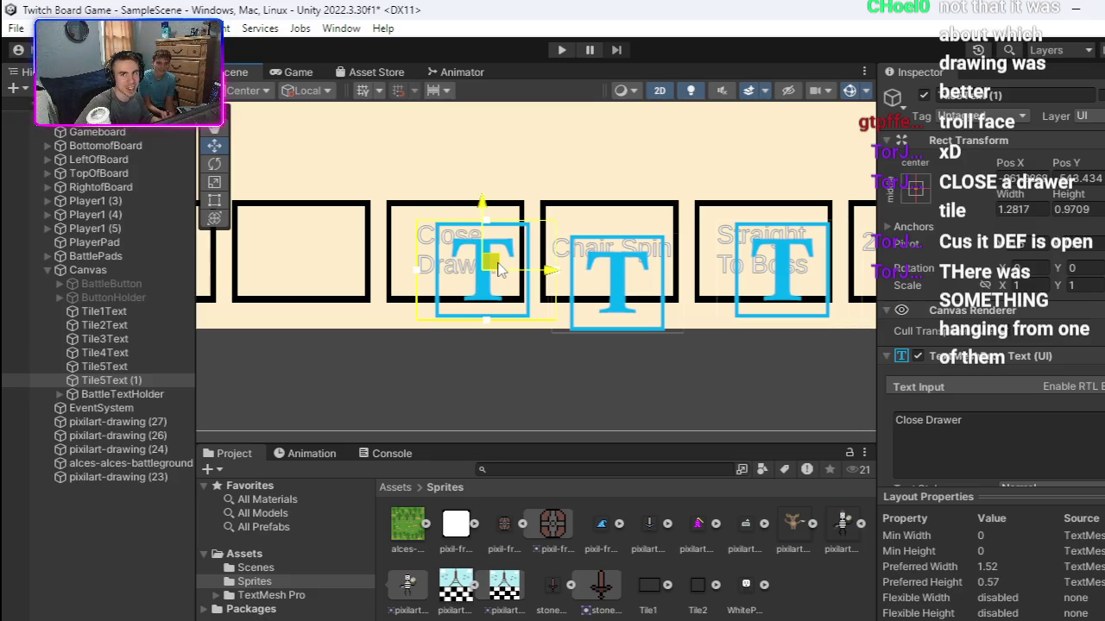
{"action": "left_click_drag", "start_coordinate": [498, 267], "coordinate": [500, 272]}
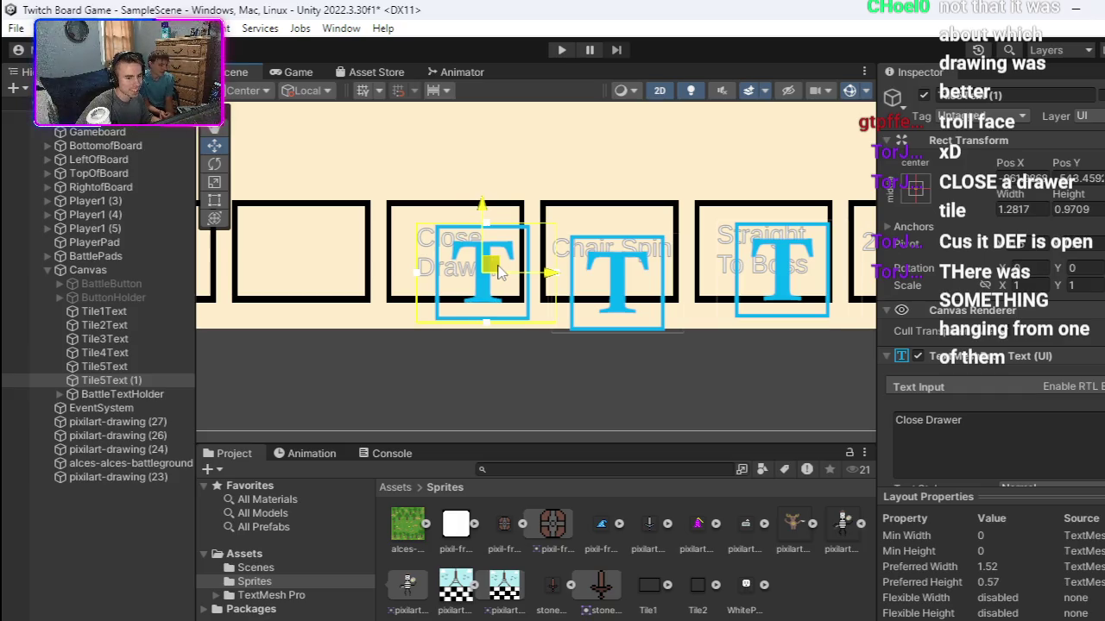
{"action": "left_click_drag", "start_coordinate": [499, 273], "coordinate": [498, 270]}
{"action": "left_click", "coordinate": [509, 333]}
{"action": "scroll", "coordinate": [515, 325], "scroll_direction": "down", "scroll_amount": 2}
{"action": "scroll", "coordinate": [516, 325], "scroll_direction": "down", "scroll_amount": 3}
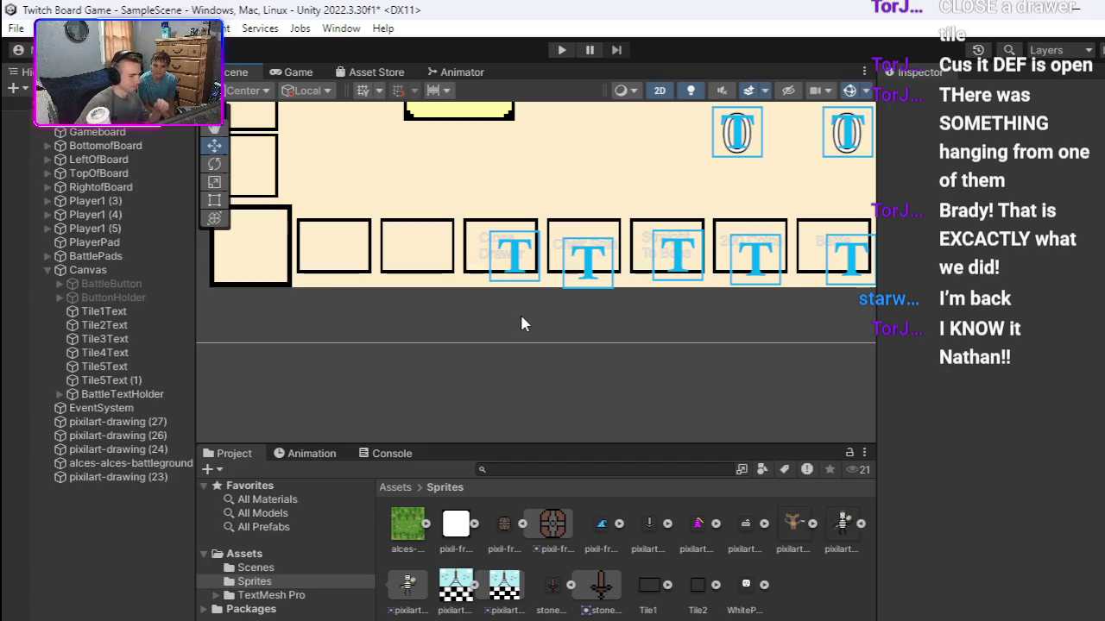
{"action": "scroll", "coordinate": [544, 307], "scroll_direction": "up", "scroll_amount": 3}
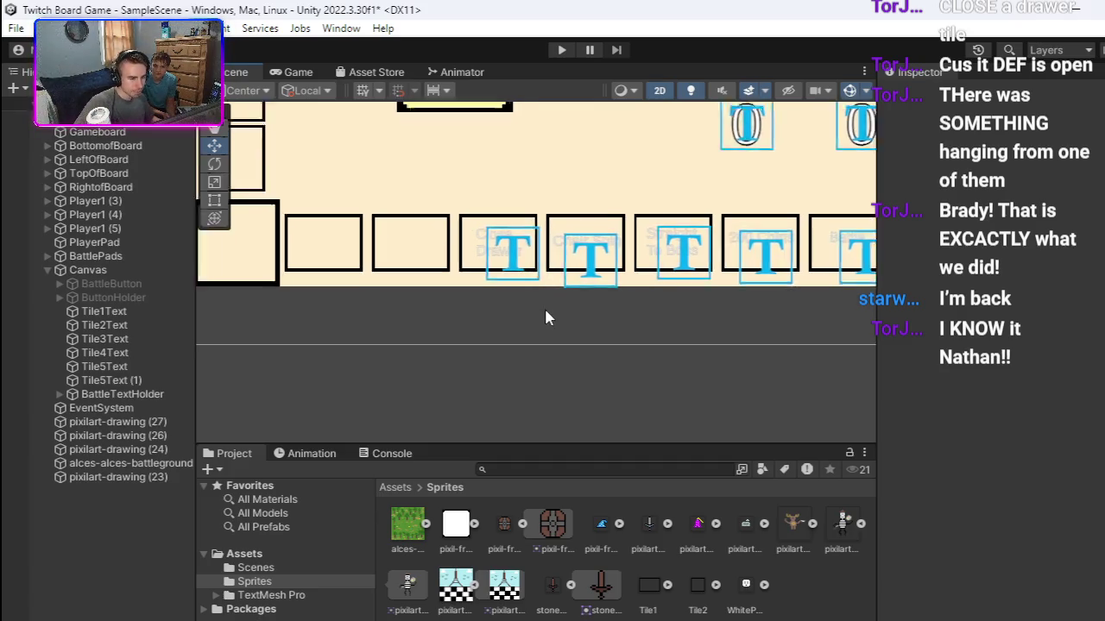
{"action": "left_click", "coordinate": [503, 255]}
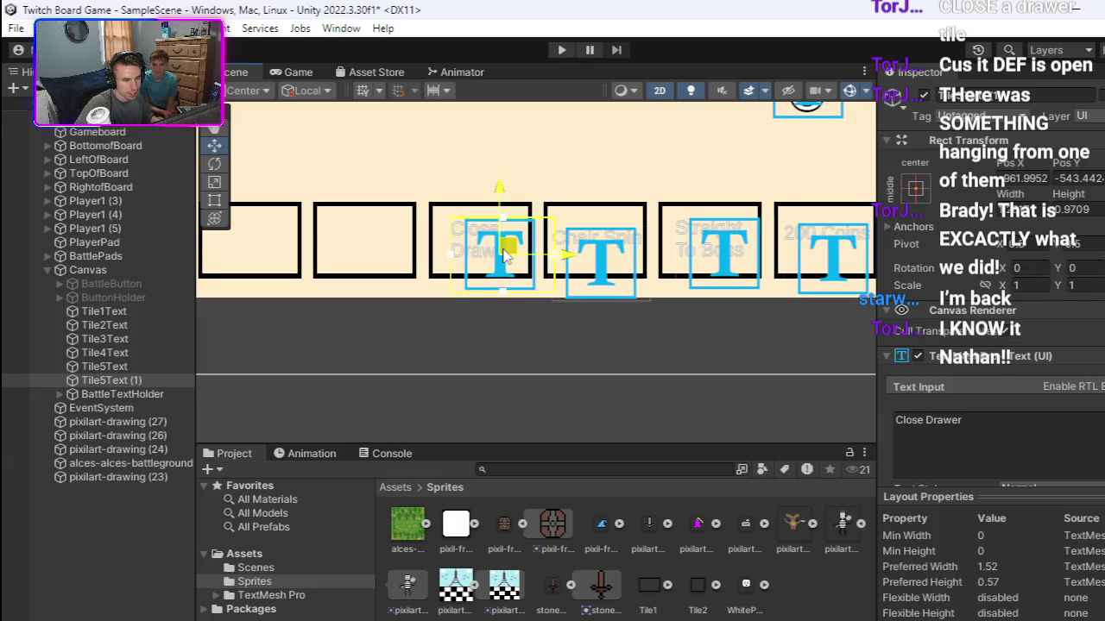
Step: Align the Close Drawer and 200 Coins labels on their tiles
{"action": "left_click_drag", "start_coordinate": [505, 256], "coordinate": [505, 257]}
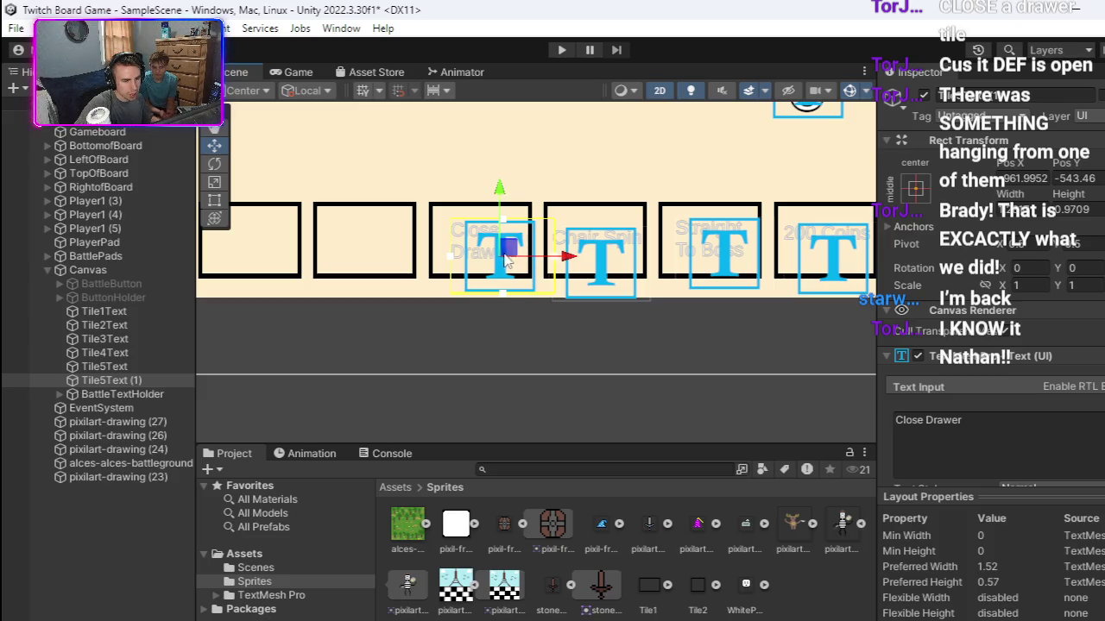
{"action": "left_click", "coordinate": [612, 319]}
{"action": "scroll", "coordinate": [612, 318], "scroll_direction": "down", "scroll_amount": 2}
{"action": "scroll", "coordinate": [494, 321], "scroll_direction": "up", "scroll_amount": 1}
{"action": "scroll", "coordinate": [624, 333], "scroll_direction": "down", "scroll_amount": 1}
{"action": "left_click", "coordinate": [774, 258]}
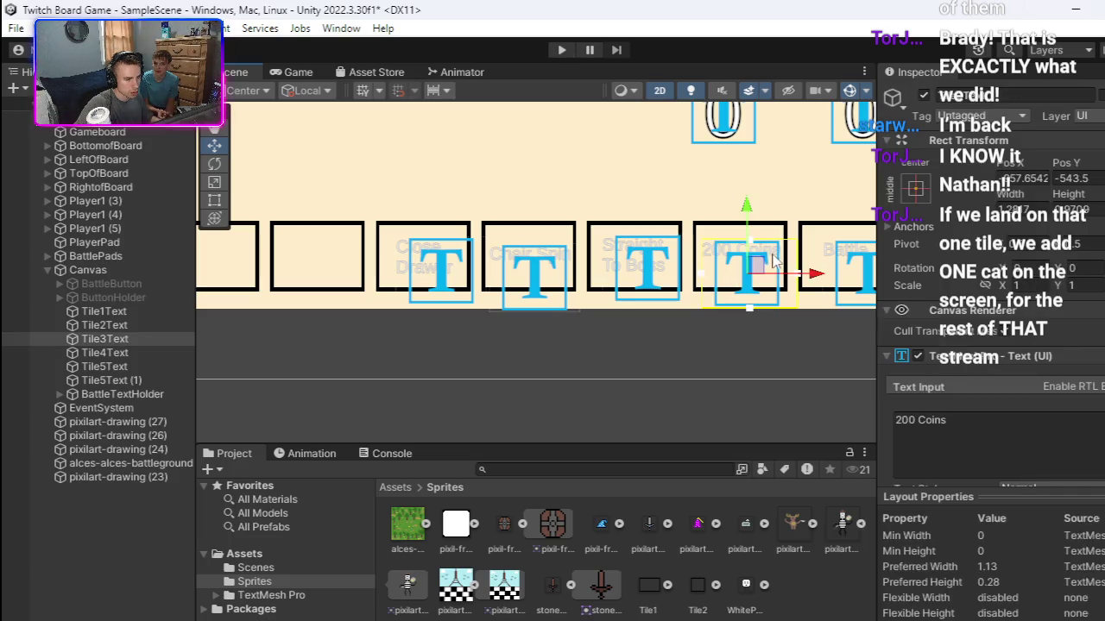
{"action": "left_click_drag", "start_coordinate": [763, 265], "coordinate": [765, 266]}
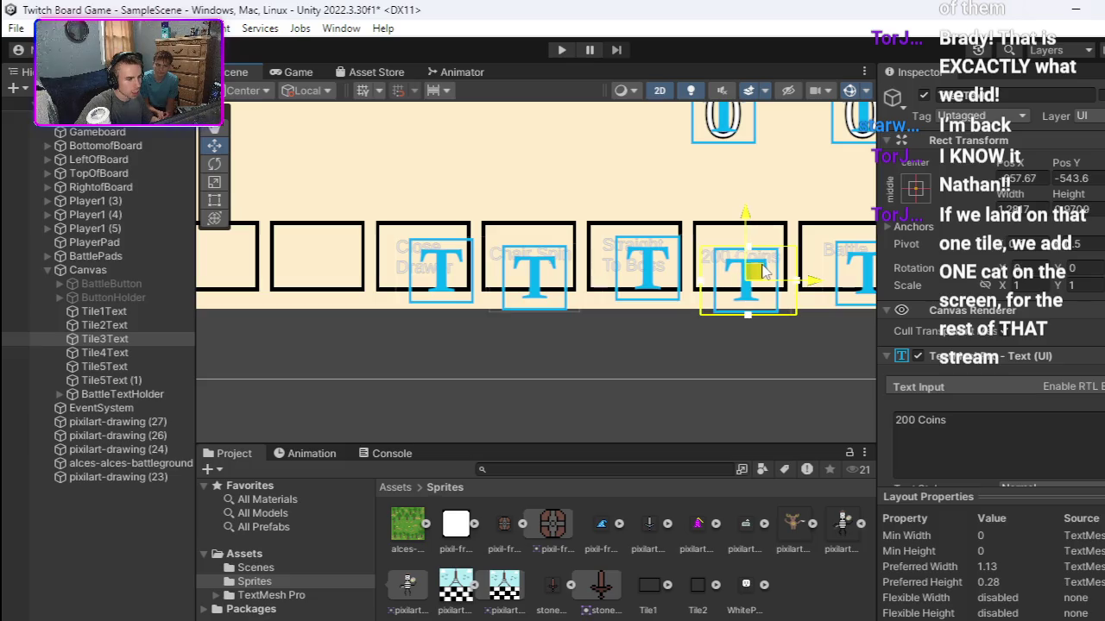
{"action": "left_click", "coordinate": [763, 334]}
Step: Nudge the Battle and 100 coins labels into line along the bottom row
{"action": "left_click_drag", "start_coordinate": [764, 334], "coordinate": [610, 319]}
{"action": "left_click", "coordinate": [742, 270]}
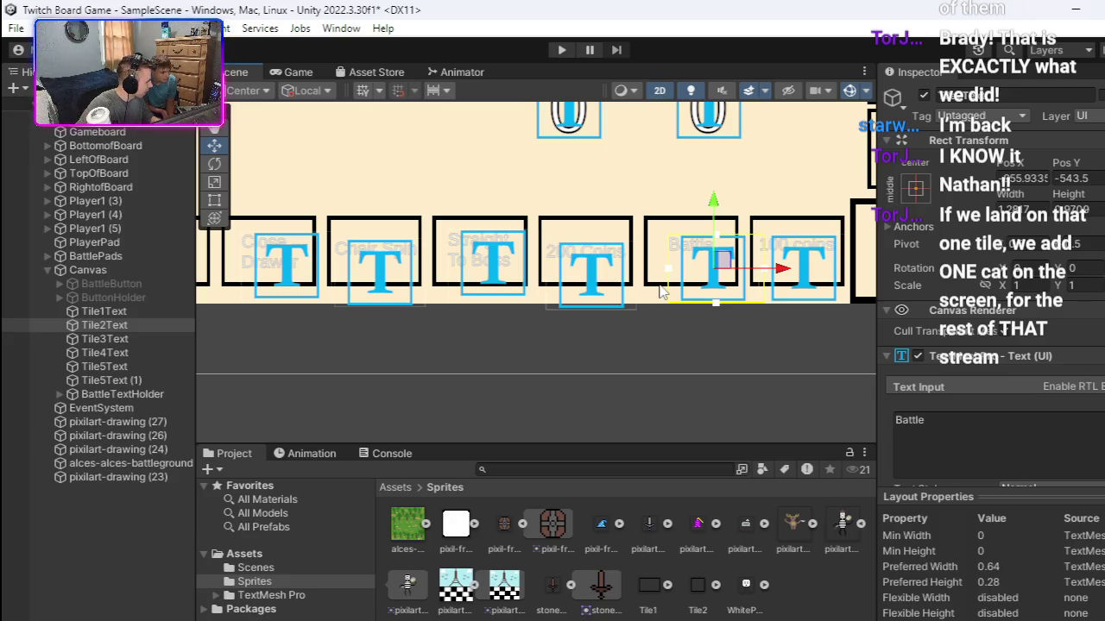
{"action": "left_click_drag", "start_coordinate": [721, 259], "coordinate": [721, 268]}
{"action": "left_click", "coordinate": [812, 259]}
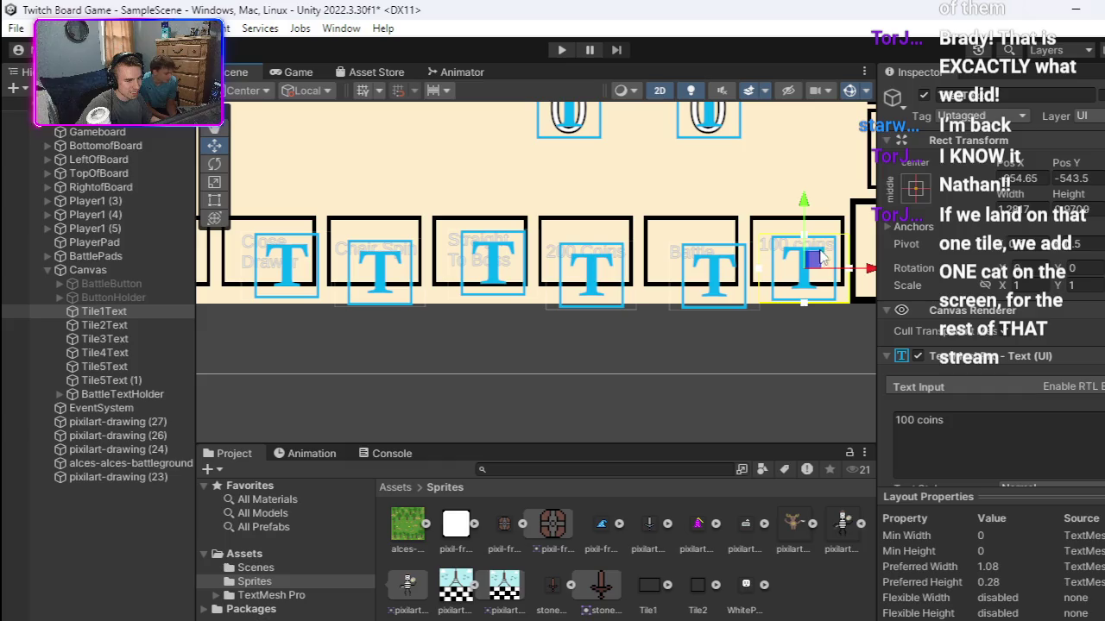
{"action": "left_click_drag", "start_coordinate": [820, 258], "coordinate": [820, 260]}
{"action": "left_click", "coordinate": [648, 337]}
{"action": "mouse_move", "coordinate": [540, 333]}
{"action": "left_mouse_down"}
{"action": "mouse_move", "coordinate": [849, 319]}
{"action": "mouse_move", "coordinate": [539, 317]}
{"action": "left_mouse_up"}
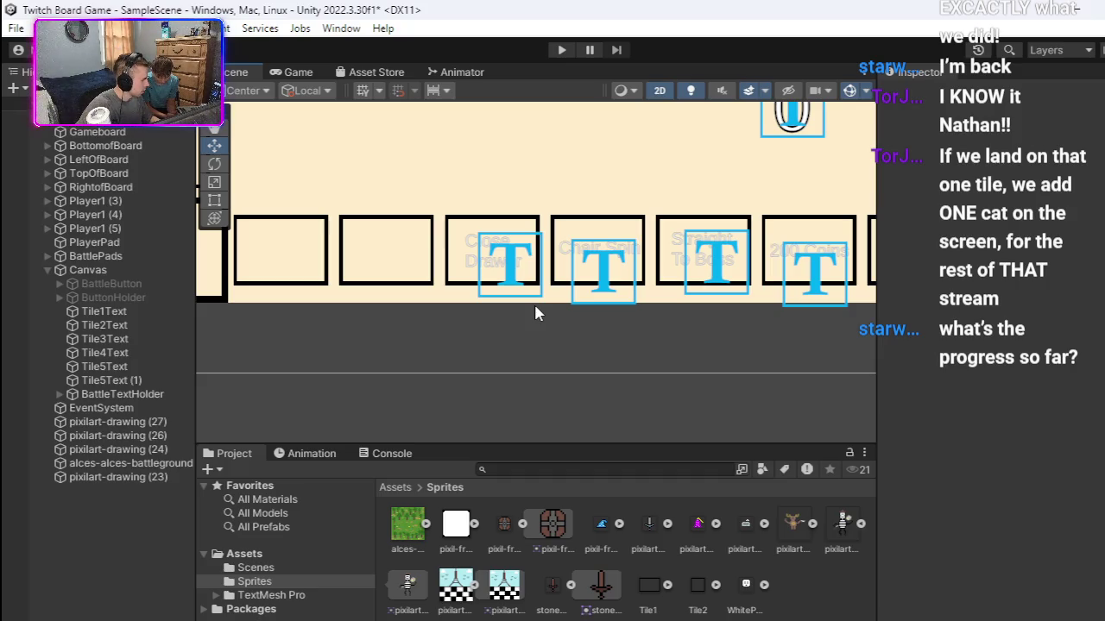
{"action": "scroll", "coordinate": [534, 303], "scroll_direction": "down", "scroll_amount": 5}
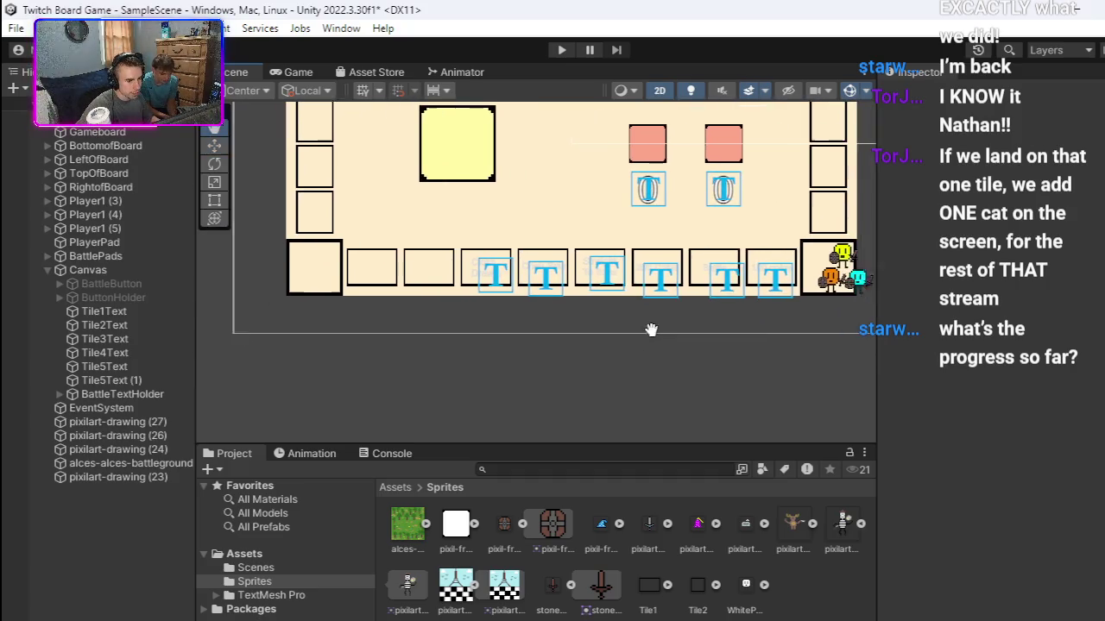
{"action": "left_click", "coordinate": [581, 275]}
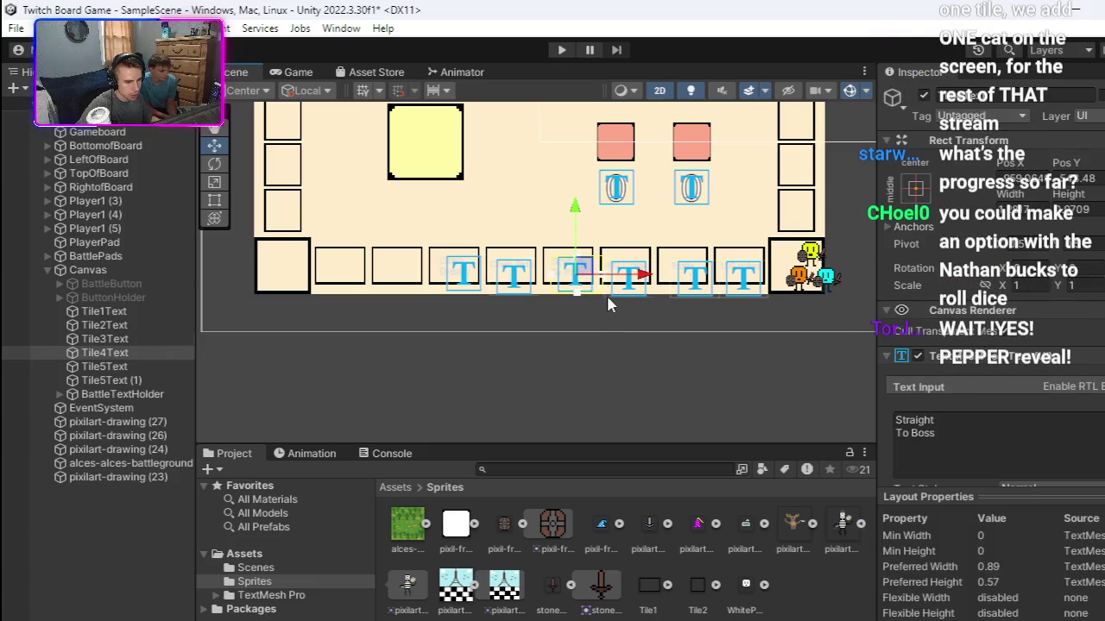
{"action": "left_click", "coordinate": [607, 295]}
{"action": "left_click", "coordinate": [611, 326]}
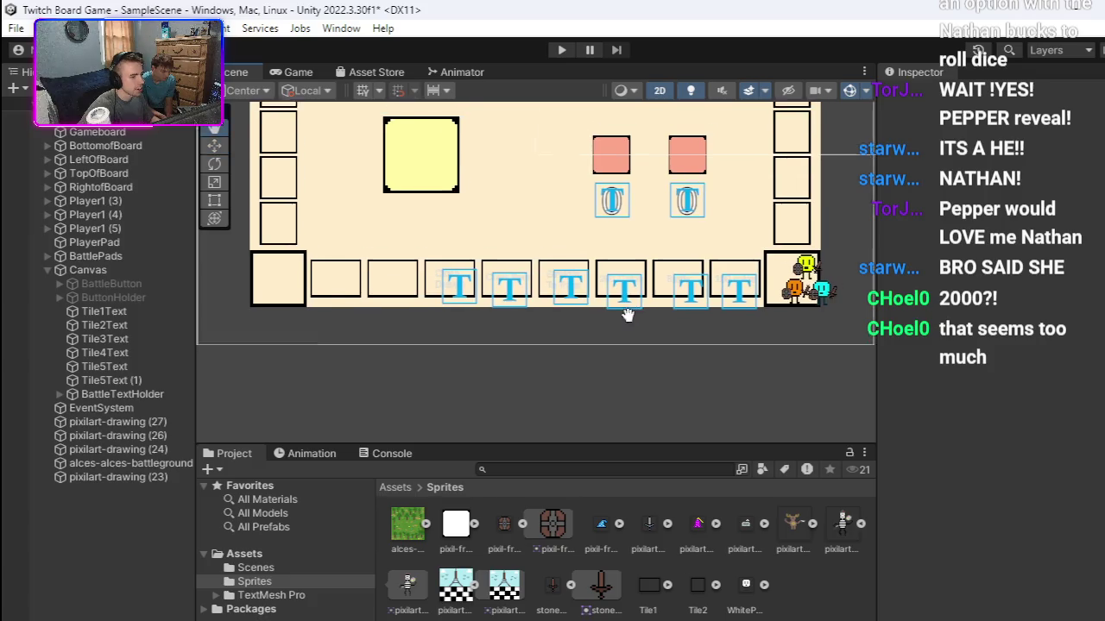
{"action": "left_click_drag", "start_coordinate": [754, 321], "coordinate": [661, 321]}
{"action": "left_click_drag", "start_coordinate": [718, 345], "coordinate": [871, 345]}
{"action": "scroll", "coordinate": [688, 336], "scroll_direction": "up", "scroll_amount": 4}
{"action": "left_click_drag", "start_coordinate": [688, 337], "coordinate": [833, 333]}
{"action": "left_click_drag", "start_coordinate": [755, 337], "coordinate": [791, 326]}
{"action": "left_click", "coordinate": [759, 335]}
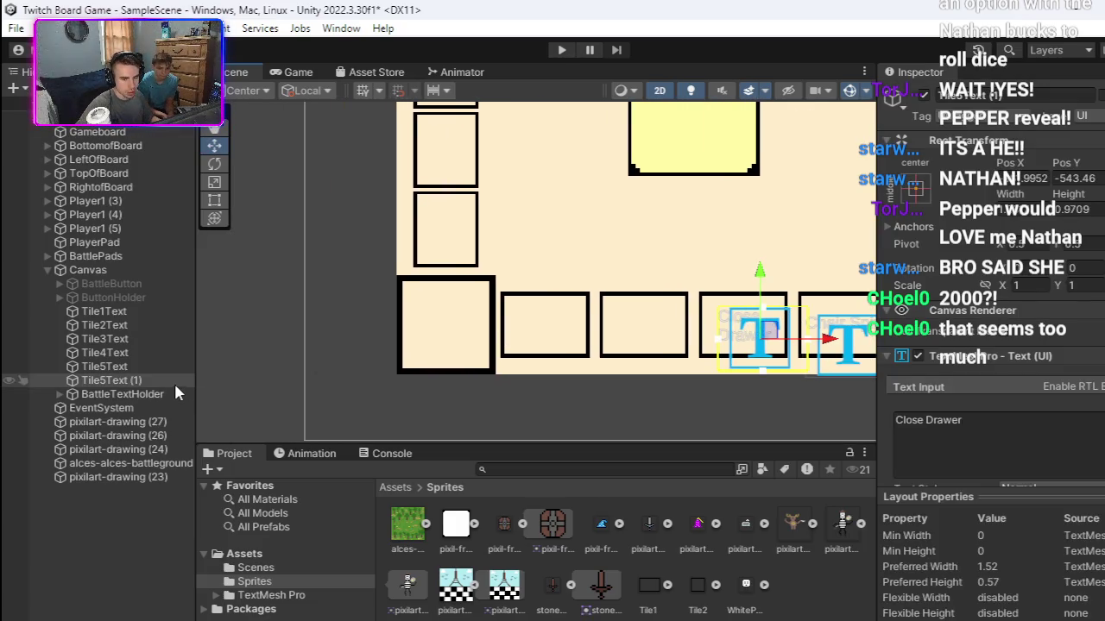
Step: Rename the Close Drawer text object to Tile6Text
{"action": "right_click", "coordinate": [165, 380]}
{"action": "key", "text": "Escape"}
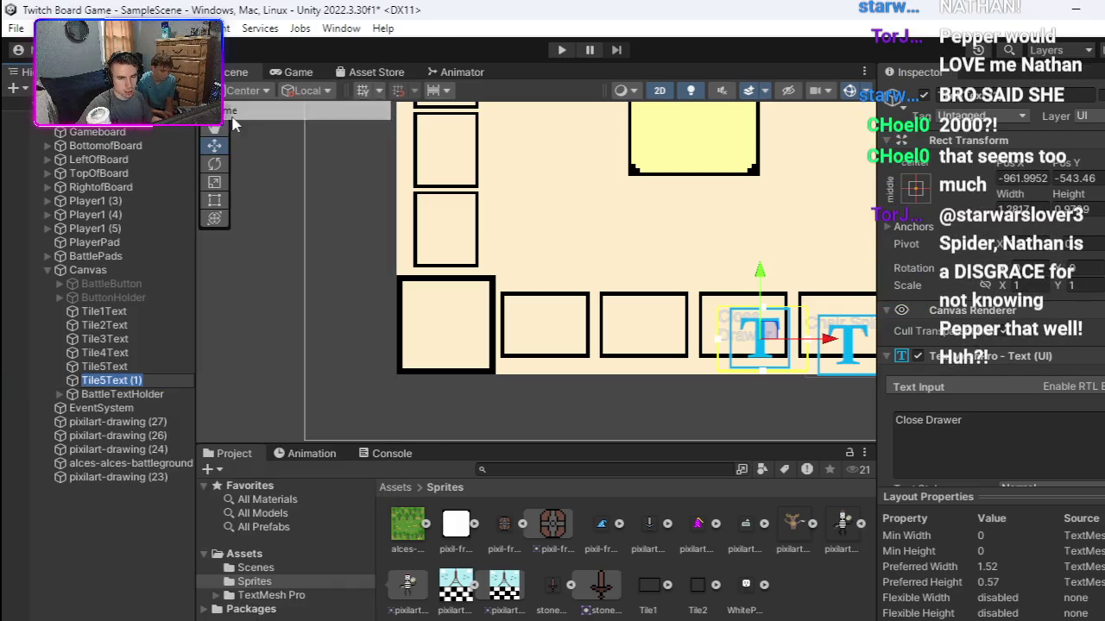
{"action": "double_click", "coordinate": [158, 386]}
{"action": "right_click", "coordinate": [158, 384]}
{"action": "key", "text": "Escape"}
{"action": "left_click", "coordinate": [152, 366]}
{"action": "right_click", "coordinate": [150, 379]}
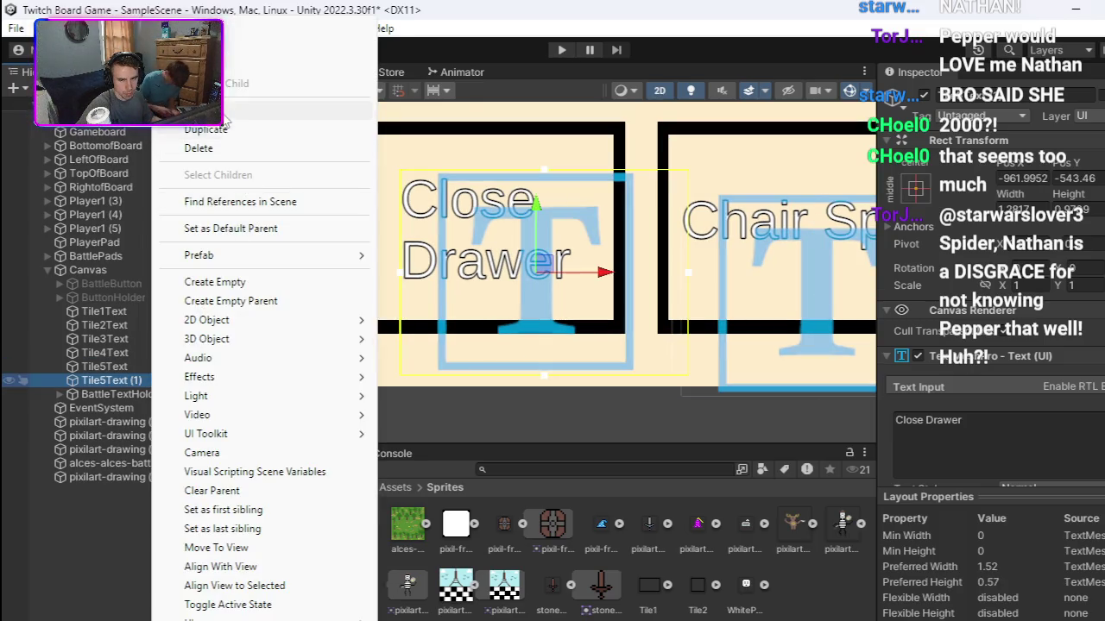
{"action": "key", "text": "Escape"}
{"action": "type", "text": "Tile6"}
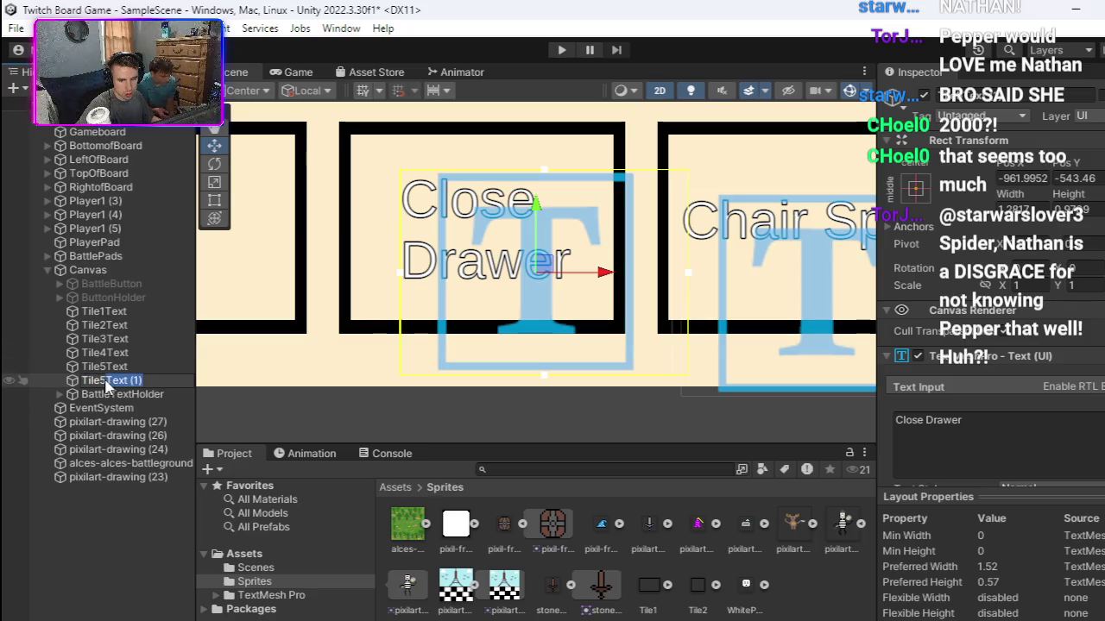
{"action": "type", "text": "Text"}
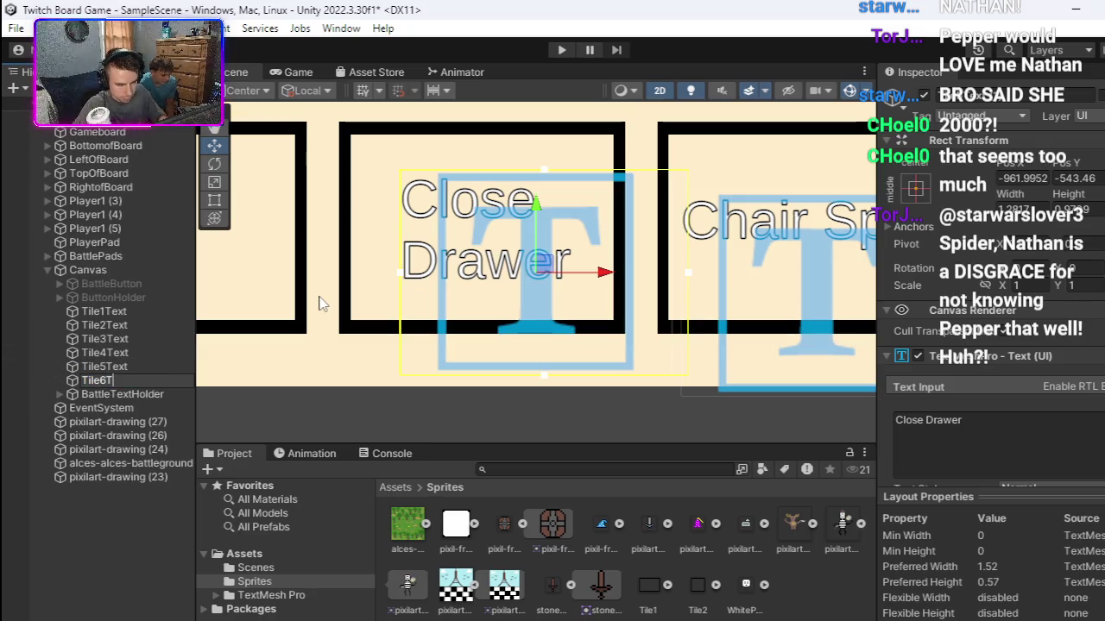
{"action": "key", "text": "BackSpace"}
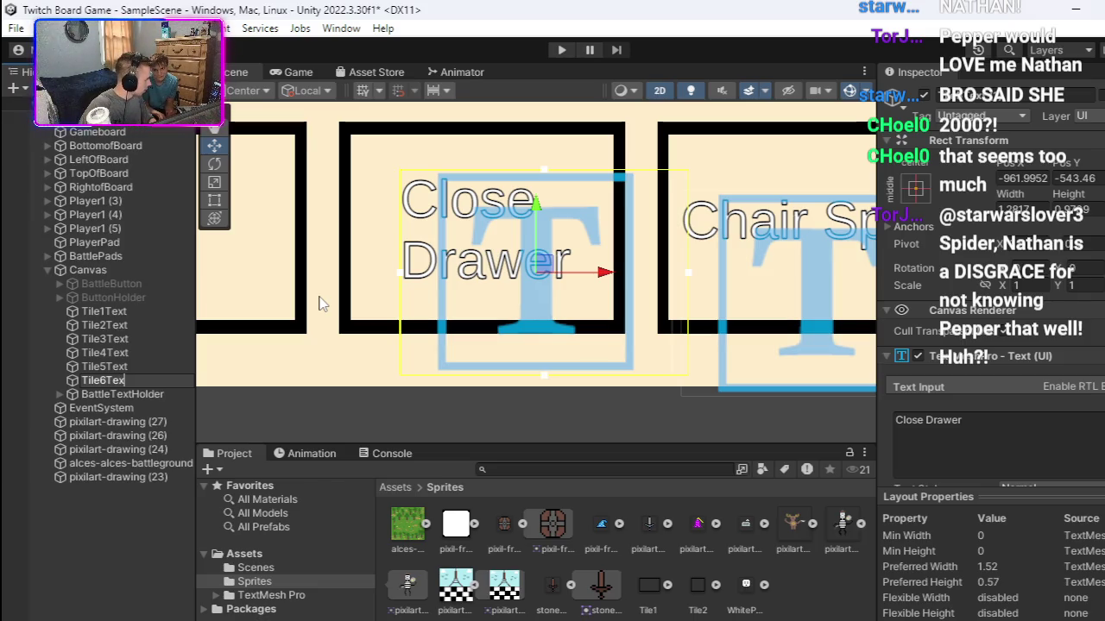
{"action": "type", "text": "t"}
{"action": "key", "text": "Return"}
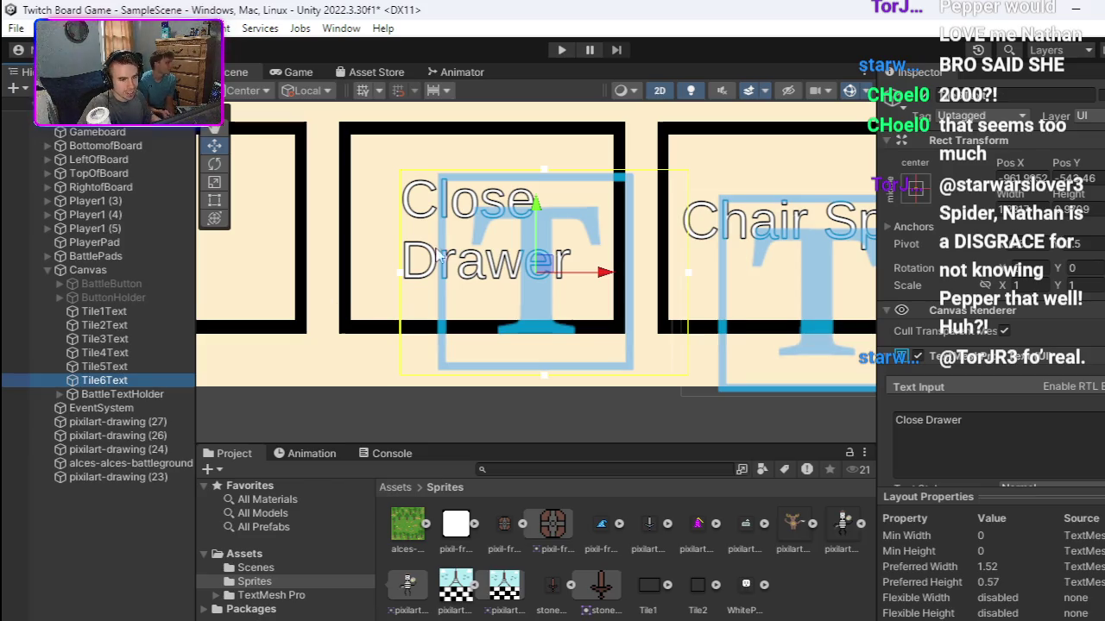
Step: Duplicate Tile6Text and move the copy left onto the neighbouring tile
{"action": "scroll", "coordinate": [412, 265], "scroll_direction": "down", "scroll_amount": 5}
{"action": "scroll", "coordinate": [511, 270], "scroll_direction": "left", "scroll_amount": 5}
{"action": "right_click", "coordinate": [168, 377]}
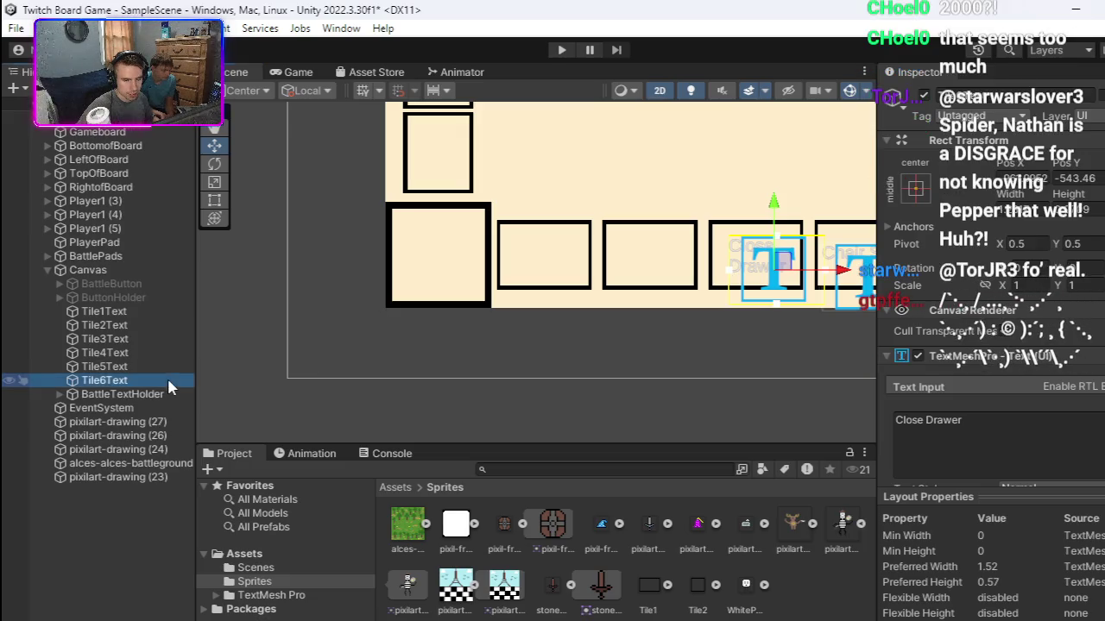
{"action": "left_click", "coordinate": [222, 130]}
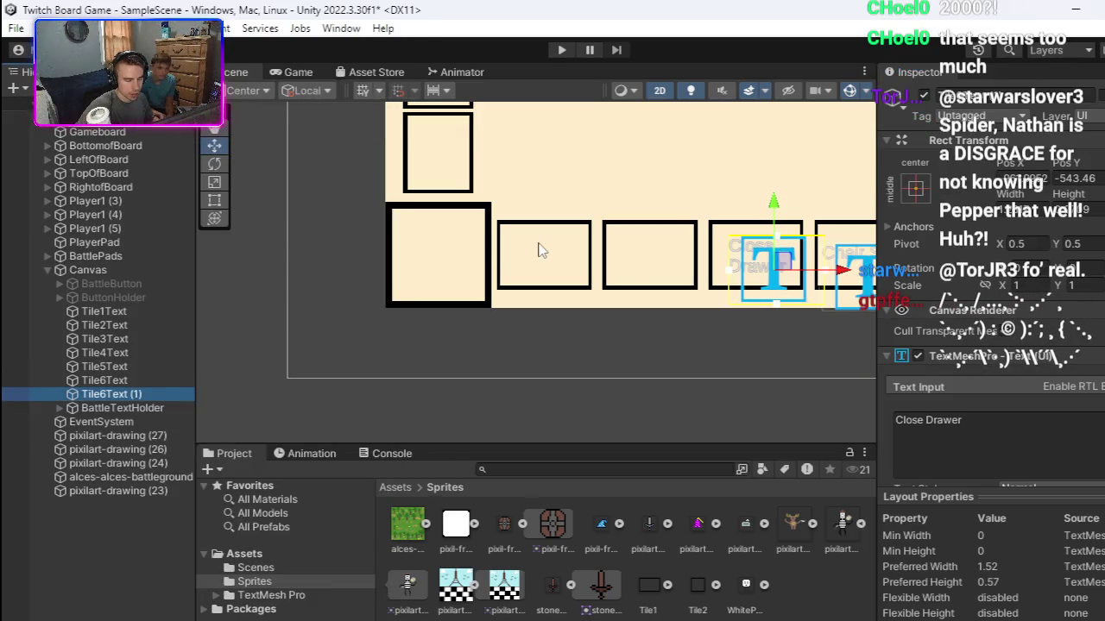
{"action": "scroll", "coordinate": [587, 276], "scroll_direction": "right", "scroll_amount": 3}
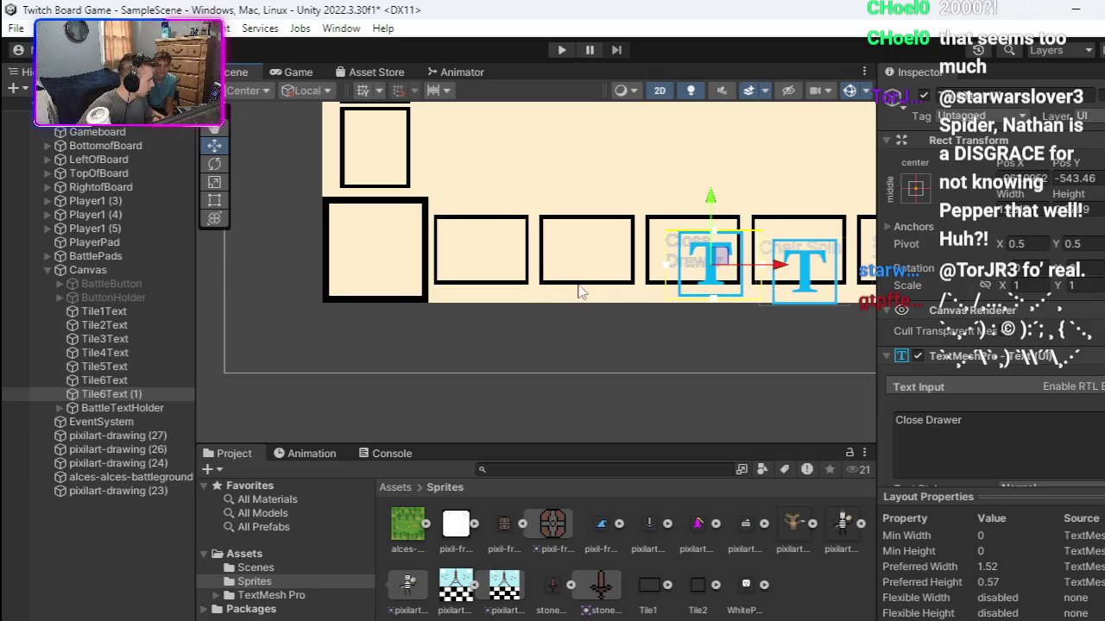
{"action": "scroll", "coordinate": [561, 276], "scroll_direction": "right", "scroll_amount": 2}
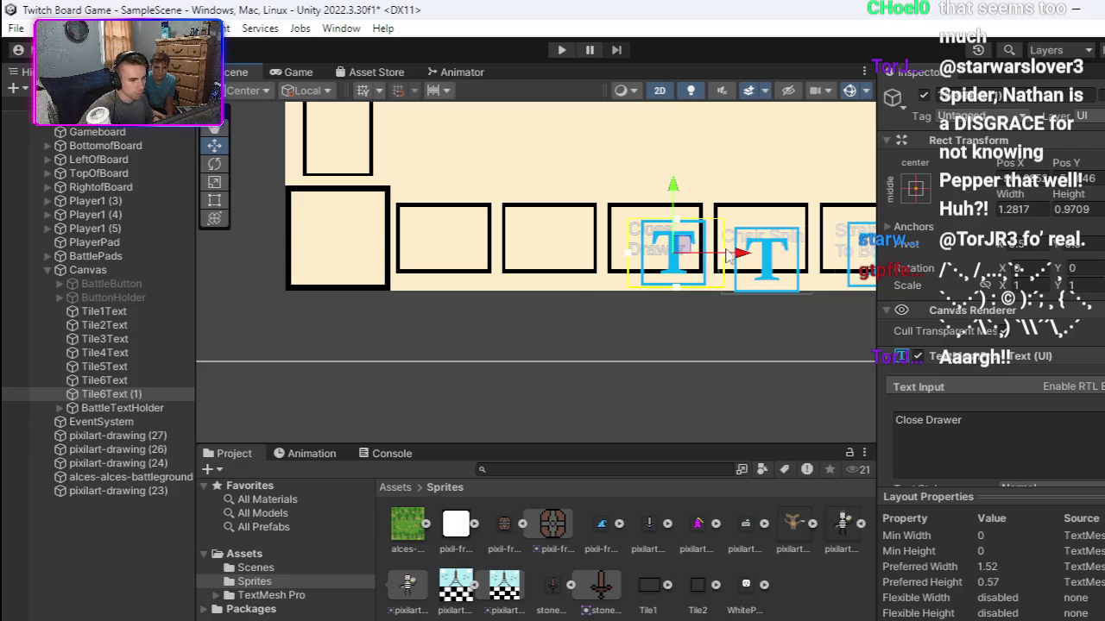
{"action": "mouse_move", "coordinate": [737, 257]}
{"action": "left_mouse_down"}
{"action": "mouse_move", "coordinate": [620, 259]}
{"action": "mouse_move", "coordinate": [635, 257]}
{"action": "left_mouse_up"}
Step: Replace Tile6Text (1)'s text with '250 Coins' and centre it in its tile
{"action": "left_click", "coordinate": [939, 420]}
{"action": "double_click", "coordinate": [939, 426]}
{"action": "key", "text": "ctrl+a"}
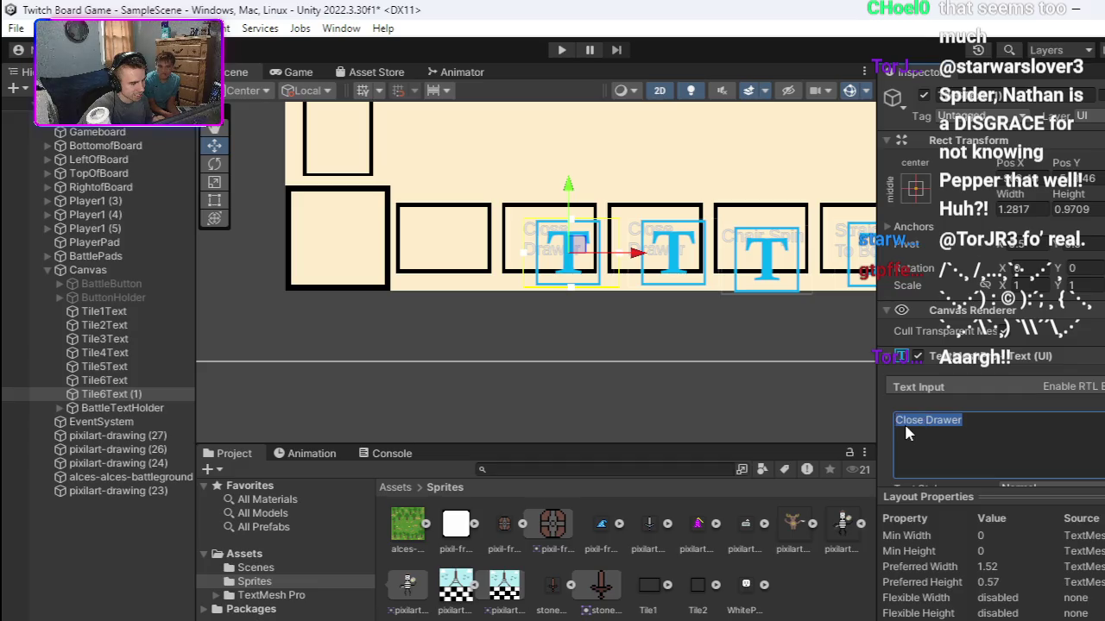
{"action": "key", "text": "BackSpace"}
{"action": "type", "text": "2"}
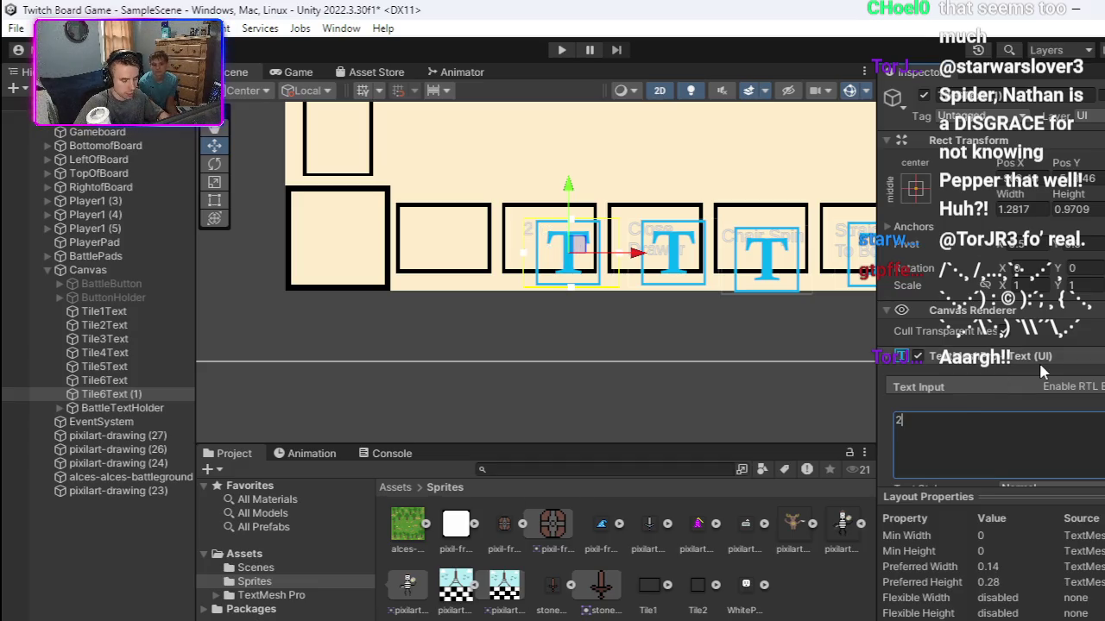
{"action": "type", "text": "50 Coins"}
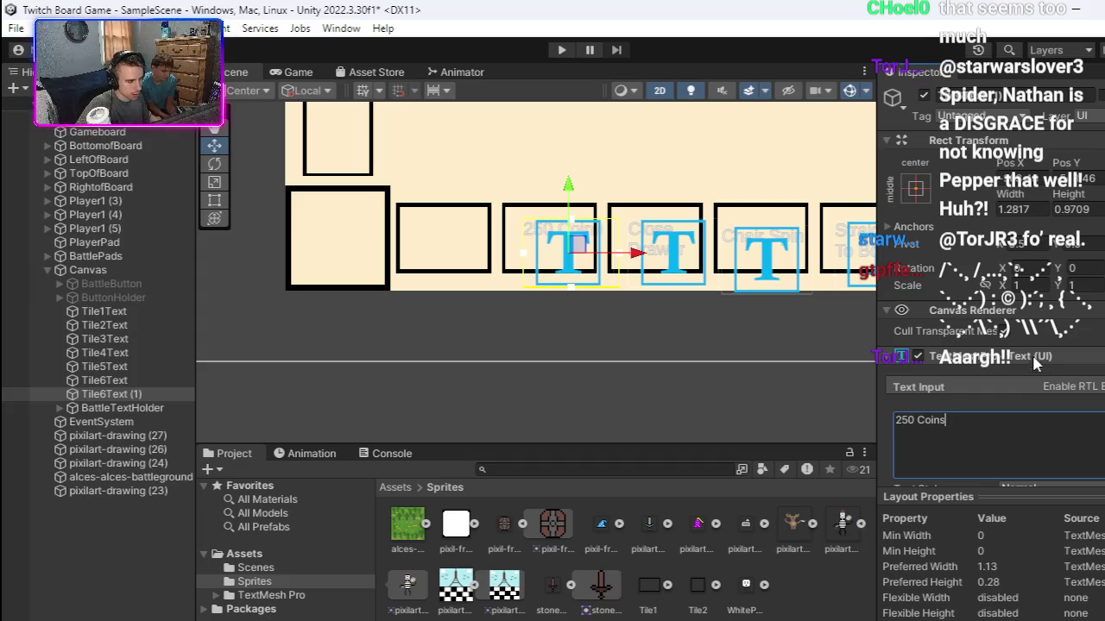
{"action": "mouse_move", "coordinate": [579, 244]}
{"action": "left_mouse_down"}
{"action": "mouse_move", "coordinate": [564, 249]}
{"action": "mouse_move", "coordinate": [570, 259]}
{"action": "left_mouse_up"}
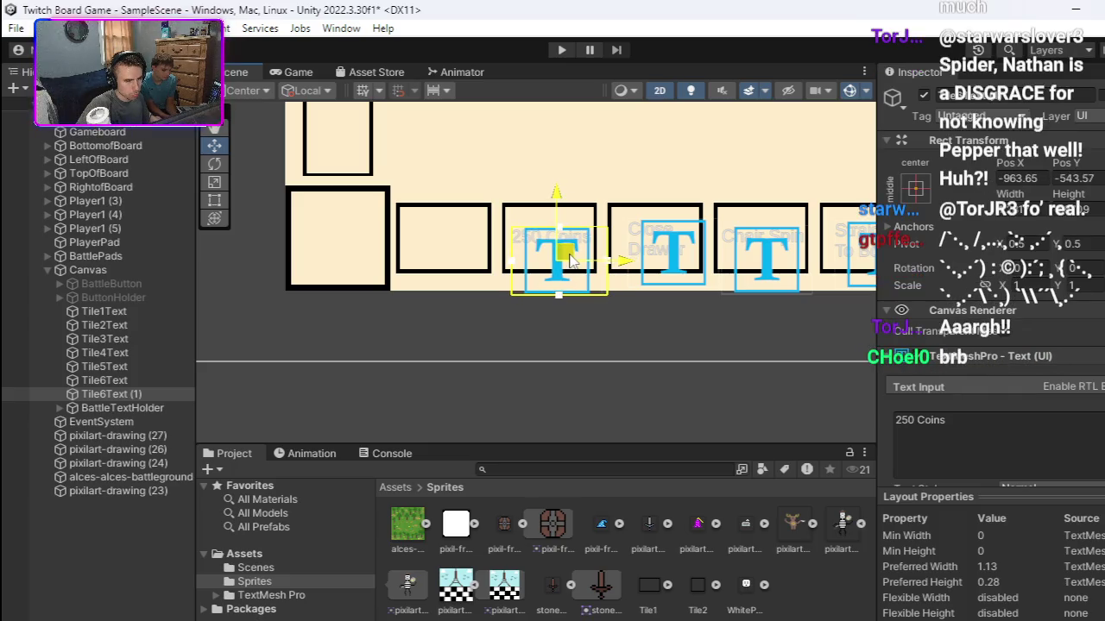
{"action": "left_click_drag", "start_coordinate": [570, 259], "coordinate": [569, 261]}
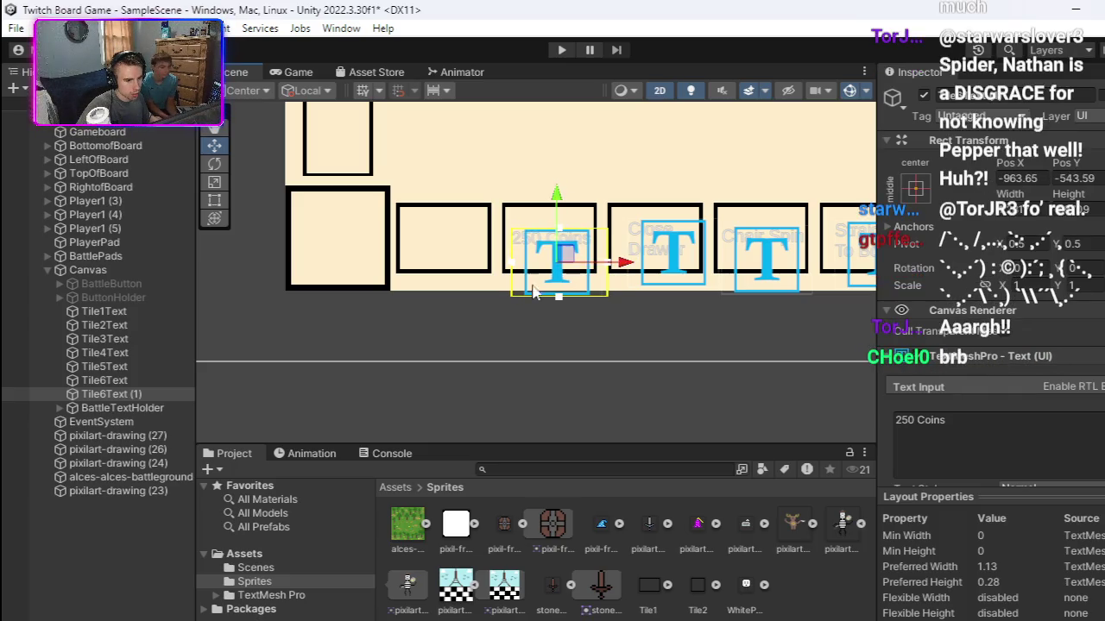
{"action": "right_click", "coordinate": [158, 394]}
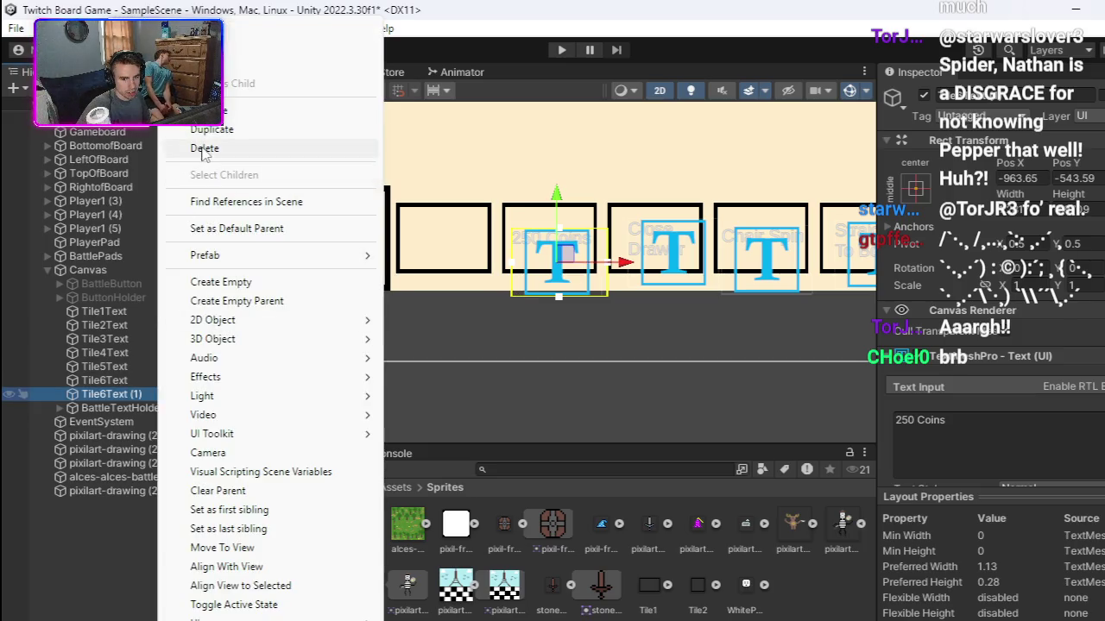
{"action": "left_click", "coordinate": [207, 148]}
{"action": "key", "text": "ctrl+z"}
{"action": "right_click", "coordinate": [158, 393]}
{"action": "left_click", "coordinate": [212, 111]}
{"action": "left_click", "coordinate": [155, 390]}
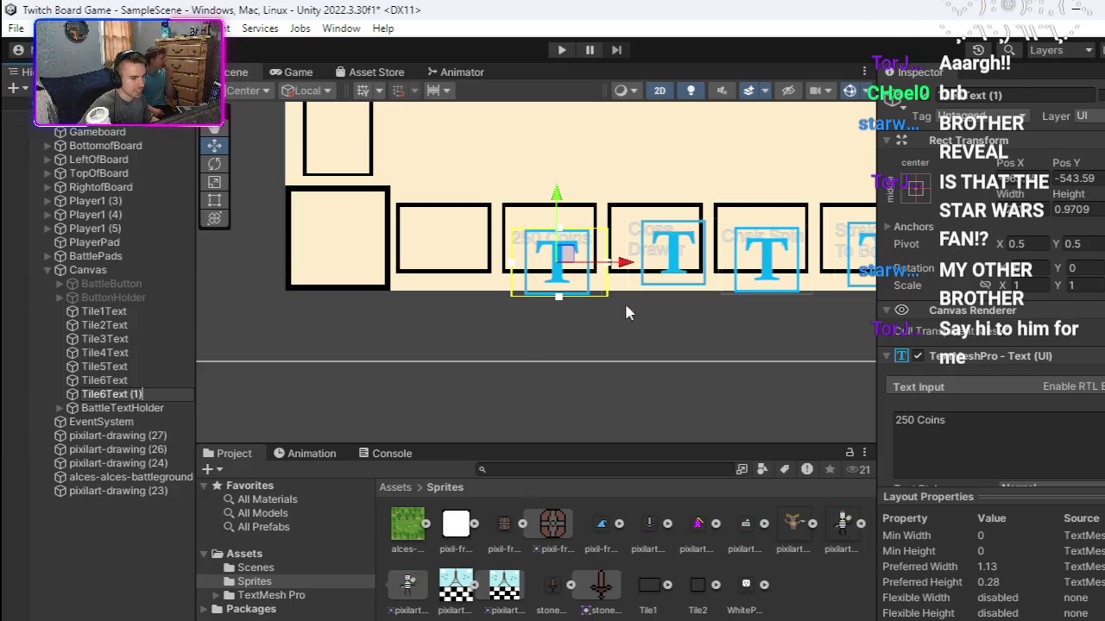
{"action": "left_click", "coordinate": [611, 262]}
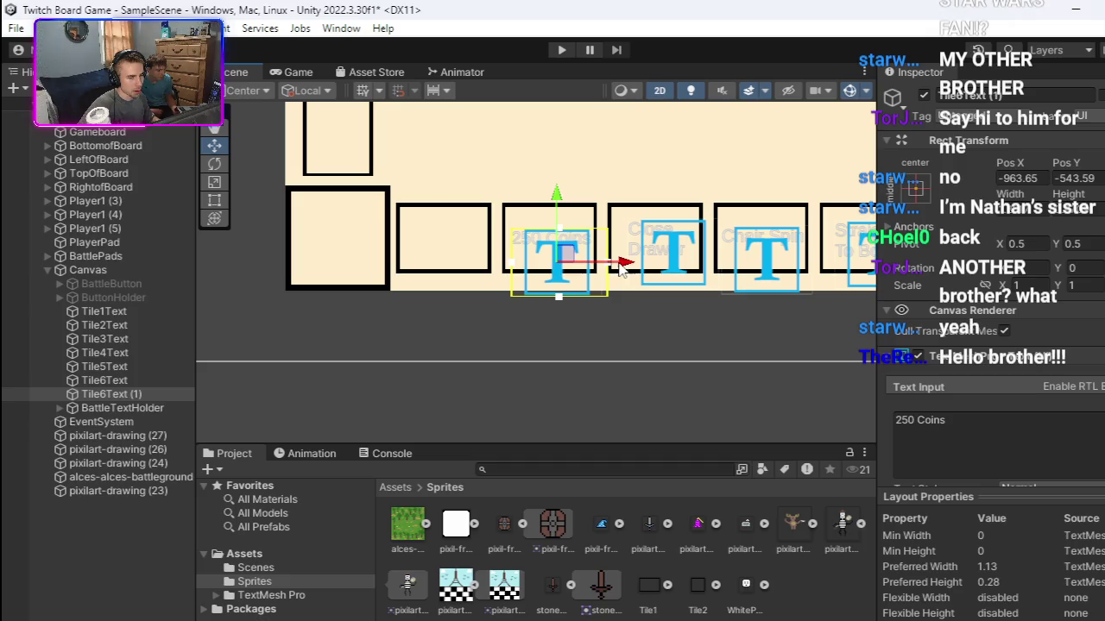
{"action": "left_click_drag", "start_coordinate": [620, 268], "coordinate": [620, 269]}
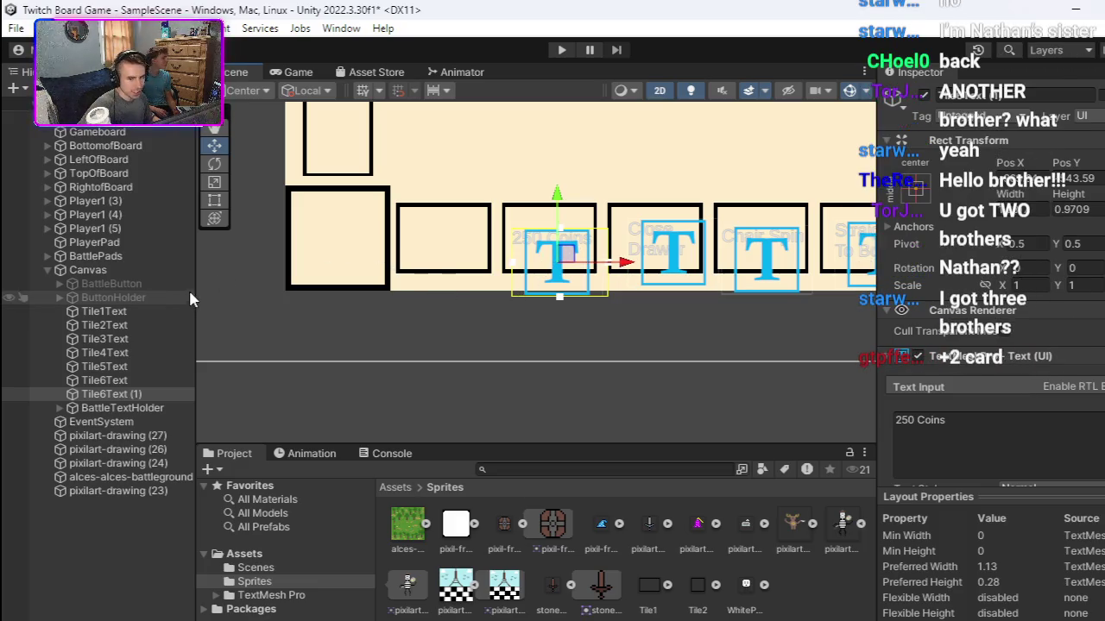
{"action": "right_click", "coordinate": [147, 395]}
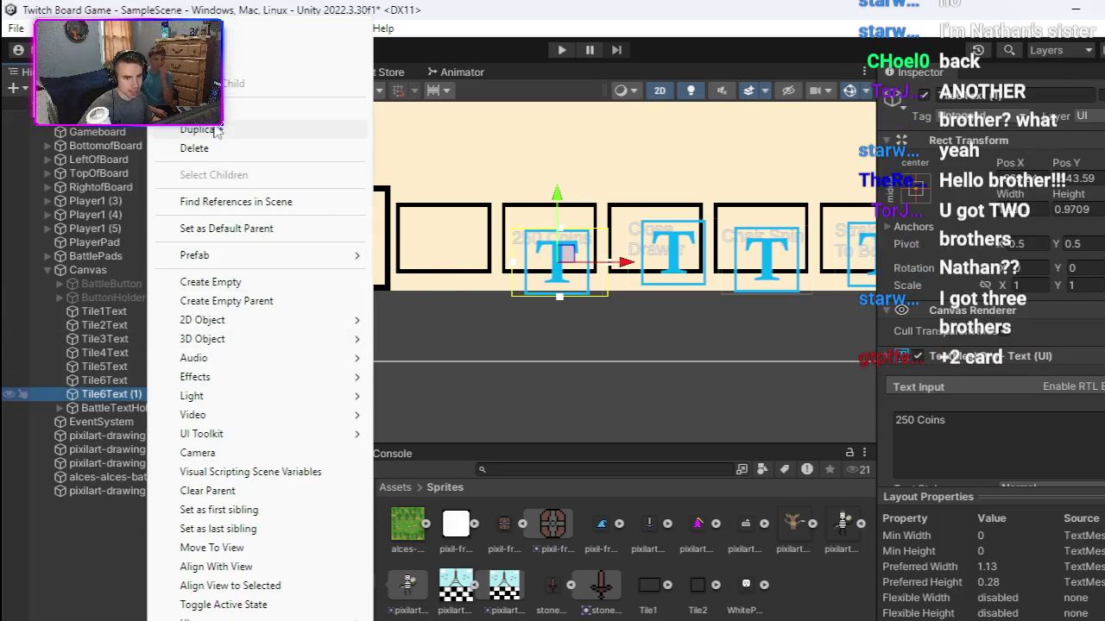
Step: Rename the 250 Coins label object from 'Tile6Text (1)' to 'Tile7Text'
{"action": "key", "text": "Escape"}
{"action": "left_click", "coordinate": [138, 395]}
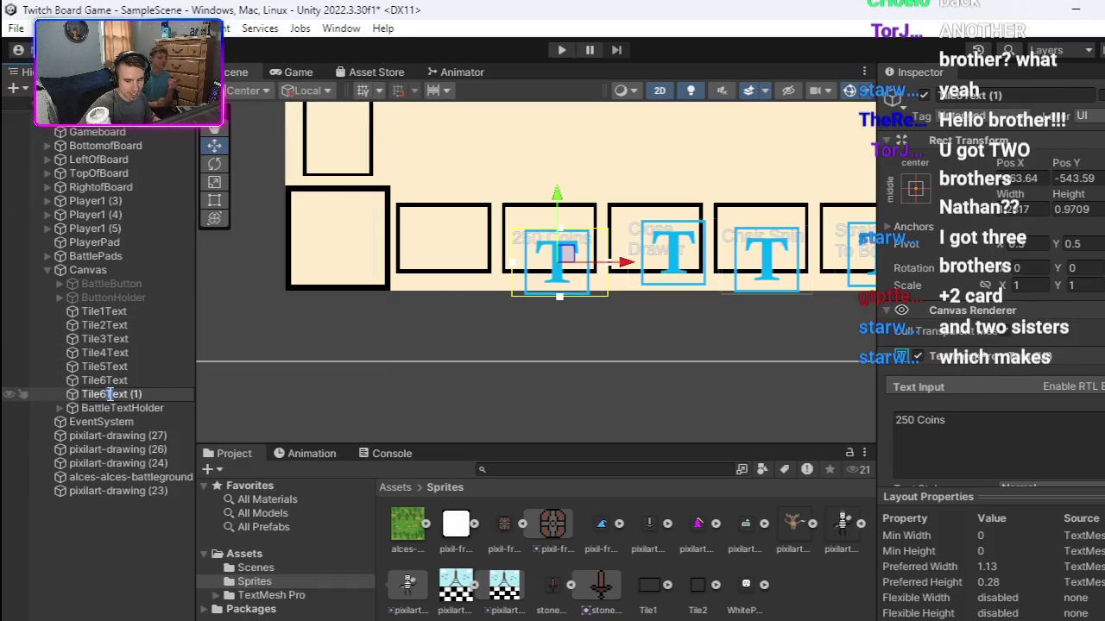
{"action": "key", "text": "BackSpace"}
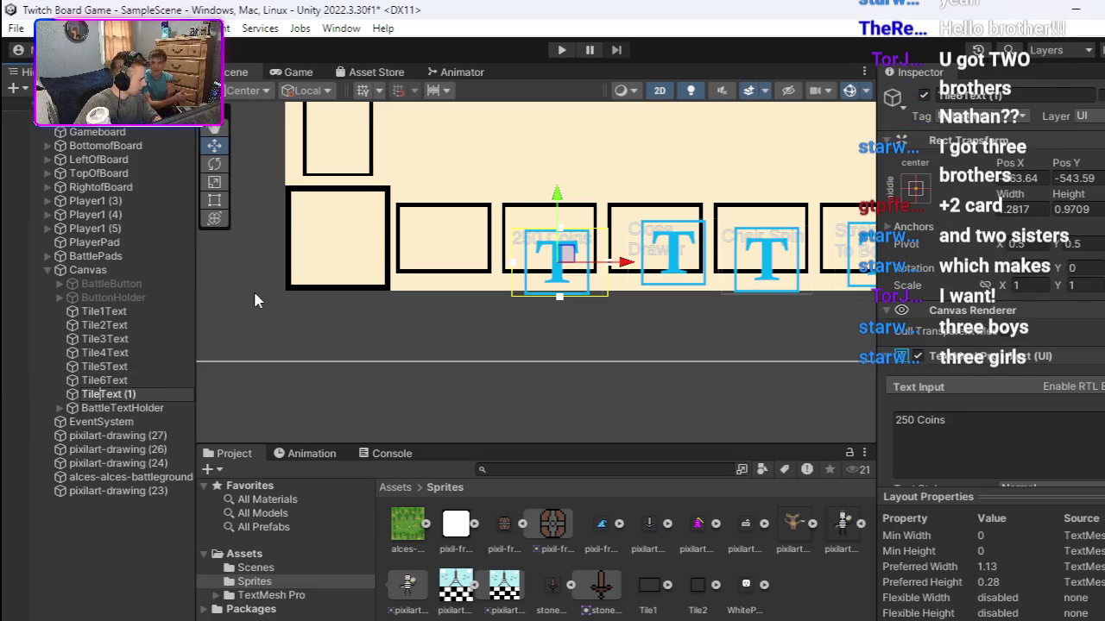
{"action": "type", "text": "7"}
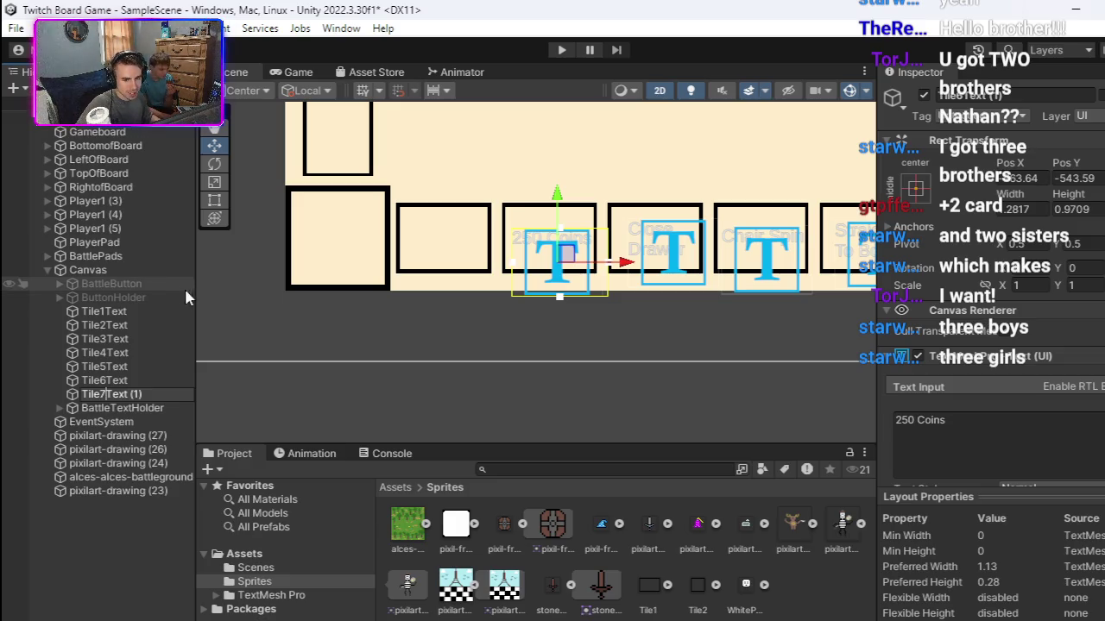
{"action": "left_click", "coordinate": [156, 393]}
{"action": "left_click_drag", "start_coordinate": [156, 393], "coordinate": [128, 397]}
{"action": "key", "text": "BackSpace"}
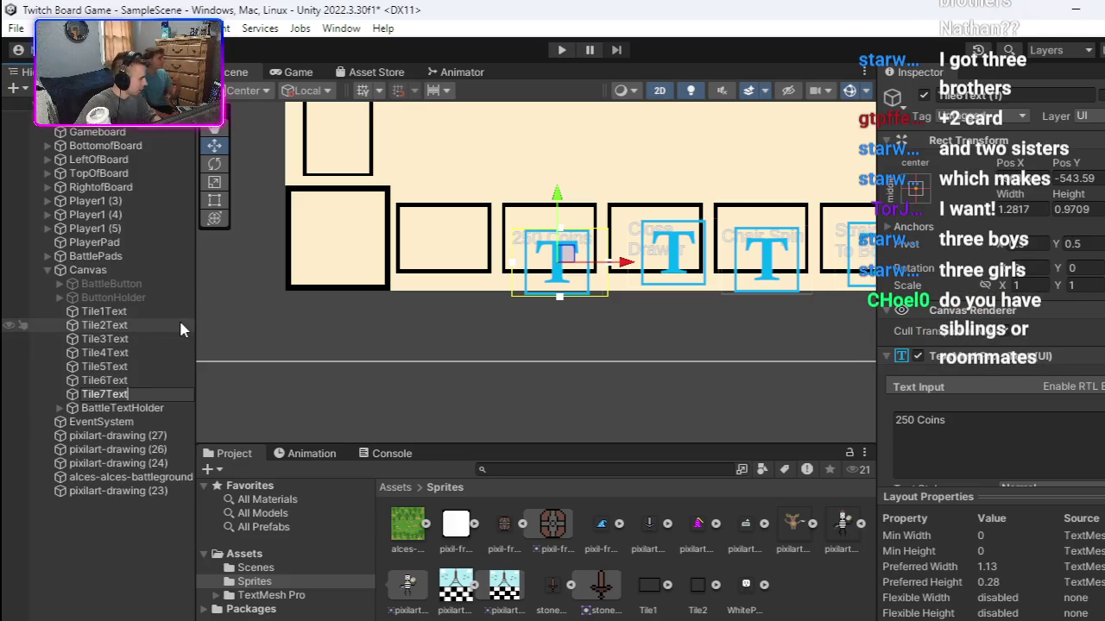
{"action": "key", "text": "Return"}
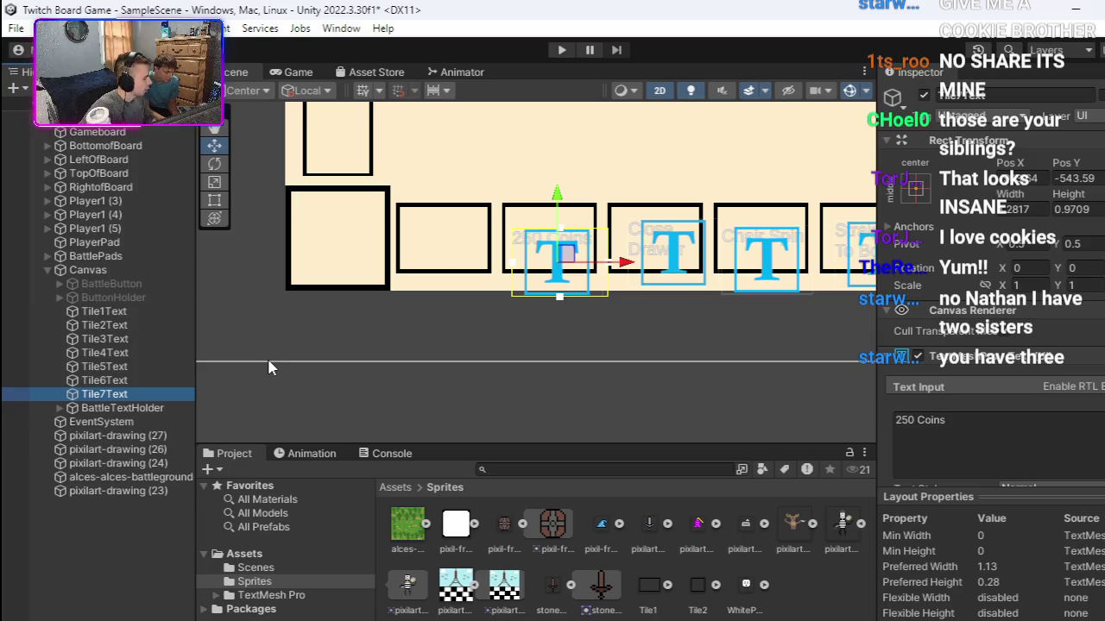
Step: Duplicate Tile7Text and move the copy one tile left into the empty tile
{"action": "double_click", "coordinate": [104, 394]}
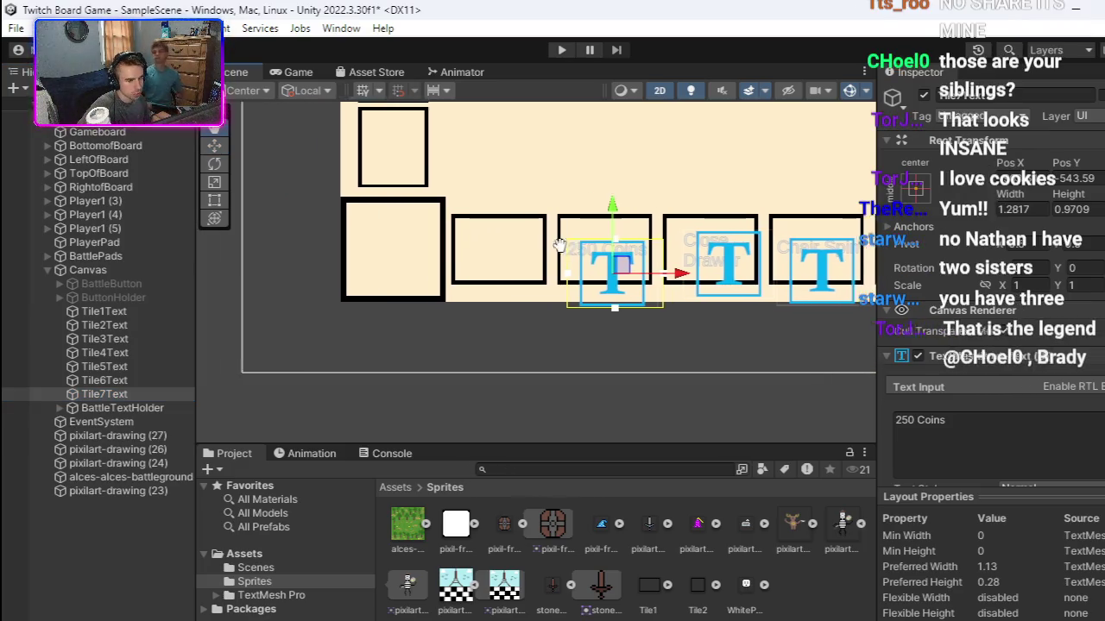
{"action": "right_click", "coordinate": [161, 394]}
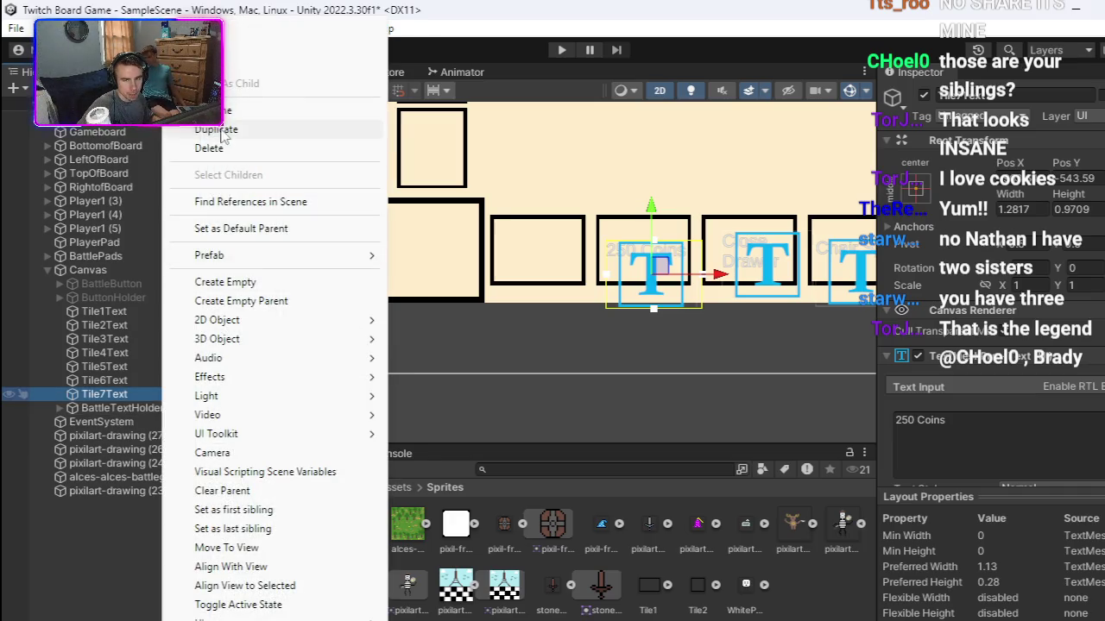
{"action": "left_click", "coordinate": [216, 129]}
{"action": "left_click_drag", "start_coordinate": [722, 274], "coordinate": [611, 278]}
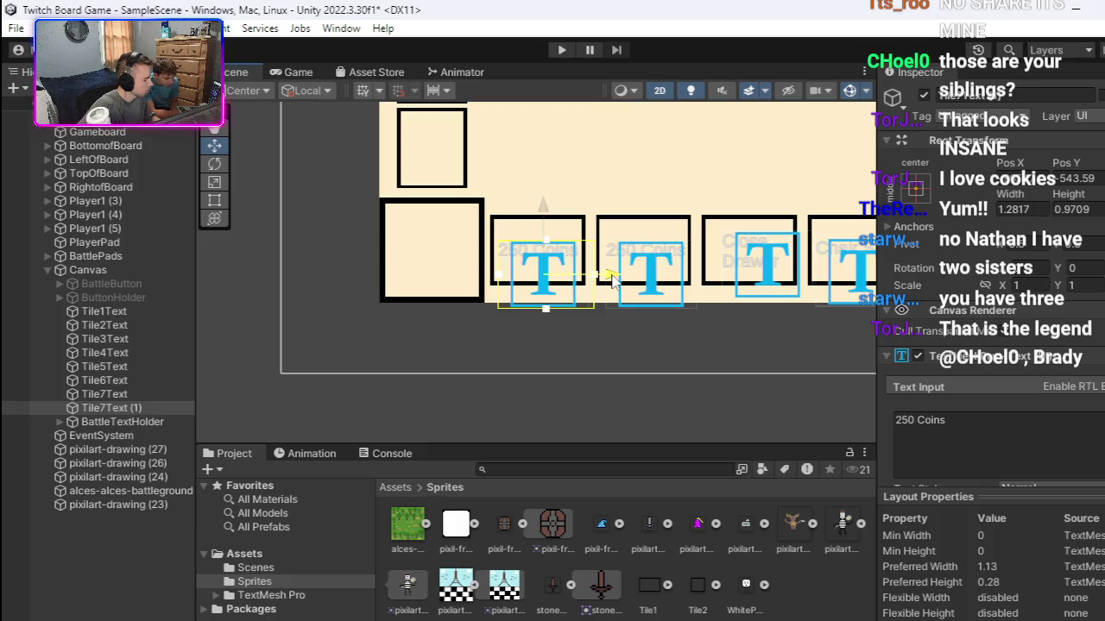
{"action": "left_click_drag", "start_coordinate": [611, 277], "coordinate": [612, 278]}
{"action": "left_click", "coordinate": [950, 420]}
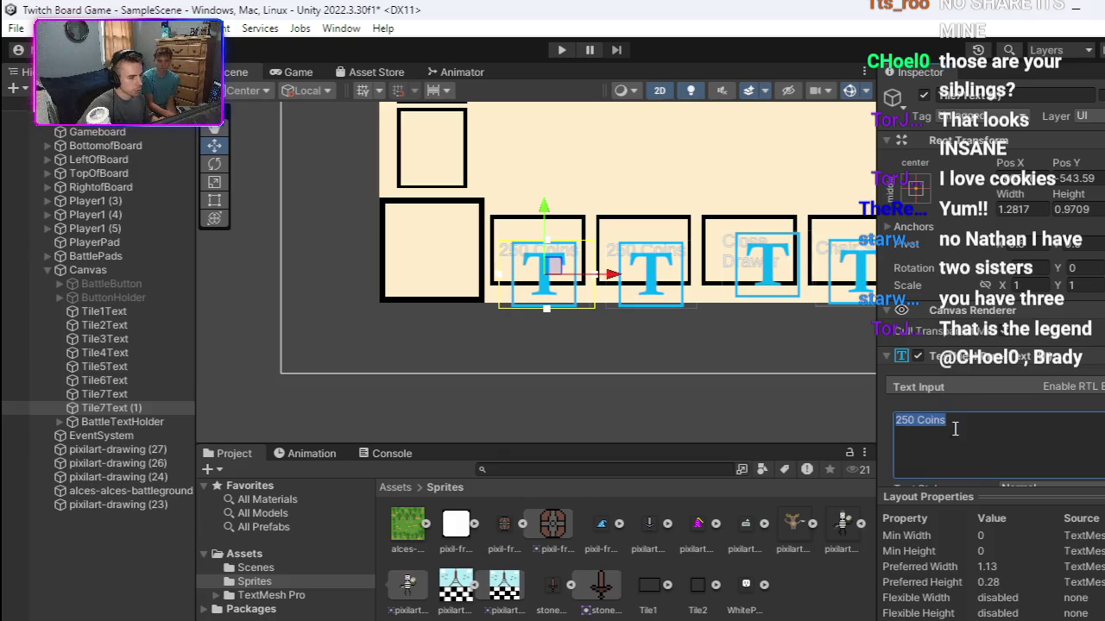
Step: Change the copy's text to 'Sword Upgrade' and nudge it onto its tile
{"action": "type", "text": "F"}
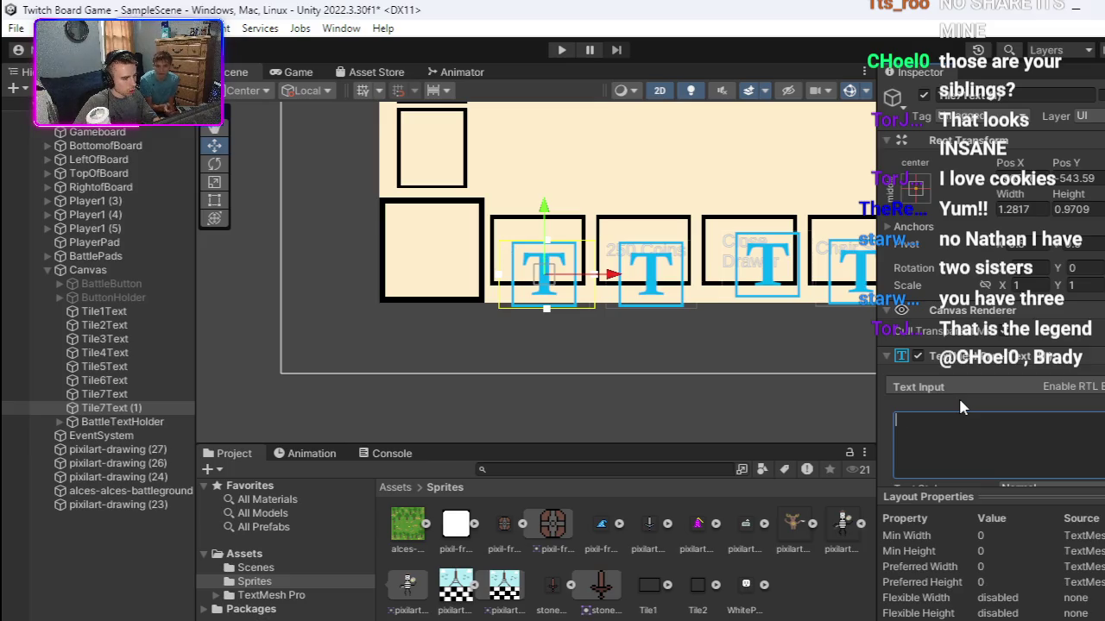
{"action": "key", "text": "BackSpace"}
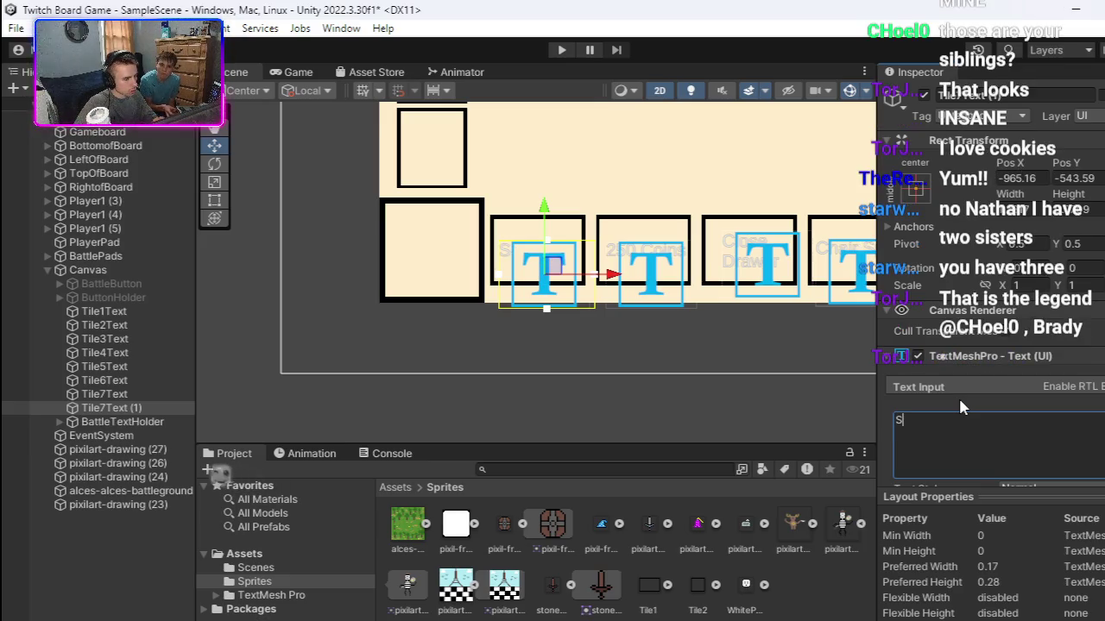
{"action": "type", "text": "Free Cis"}
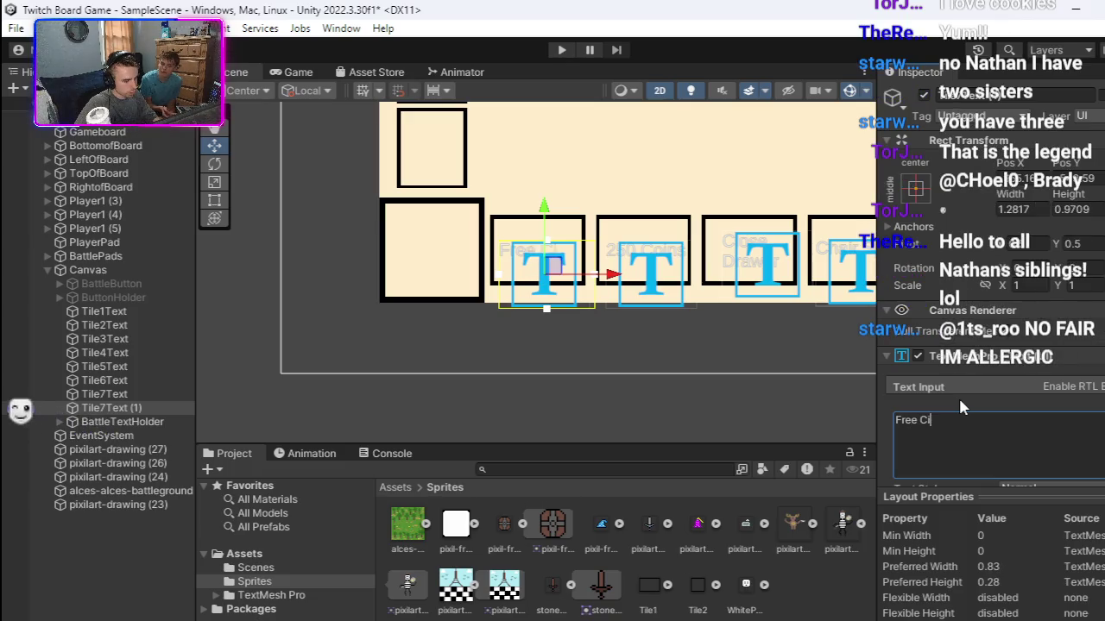
{"action": "key", "text": "BackSpace"}
{"action": "key", "text": "BackSpace"}
{"action": "key", "text": "BackSpace"}
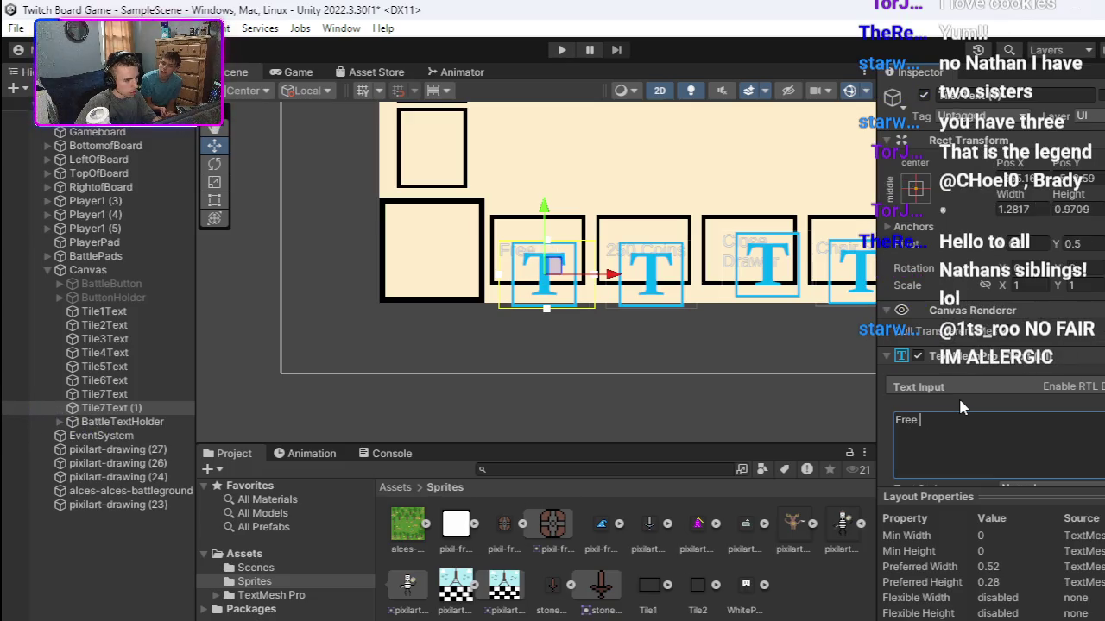
{"action": "type", "text": "Free"}
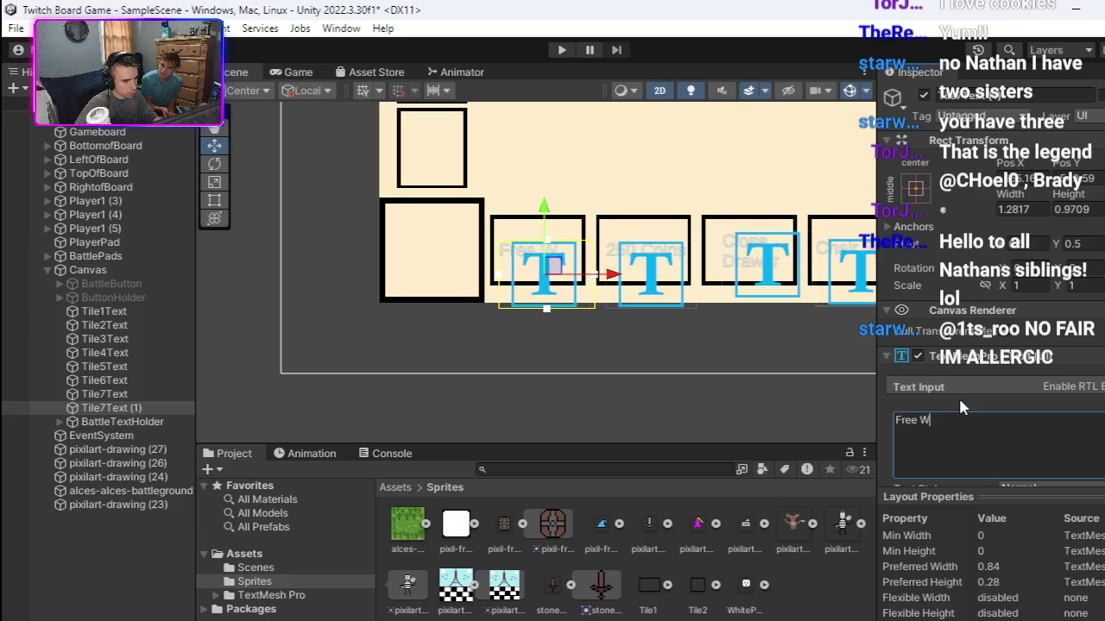
{"action": "key", "text": "BackSpace"}
{"action": "key", "text": "BackSpace"}
{"action": "key", "text": "BackSpace"}
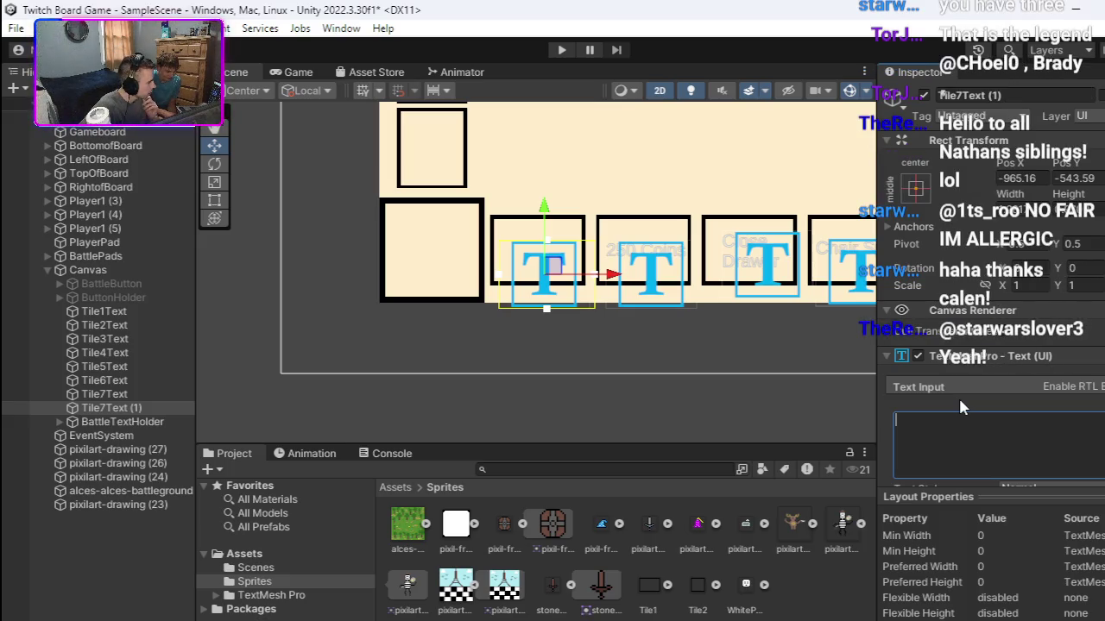
{"action": "type", "text": "S"}
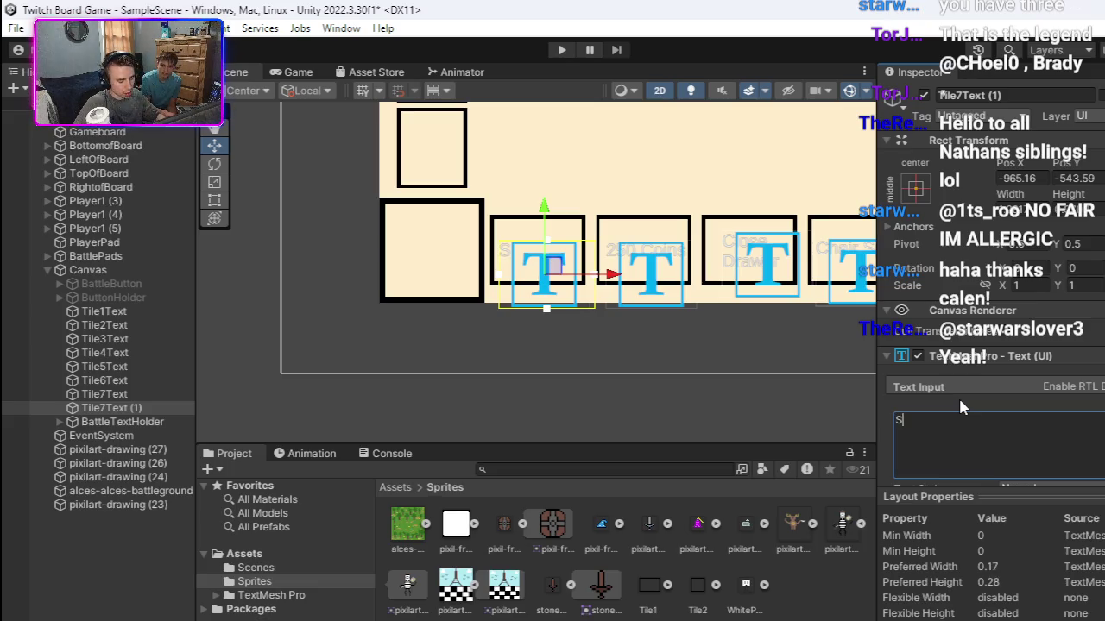
{"action": "type", "text": "word Up"}
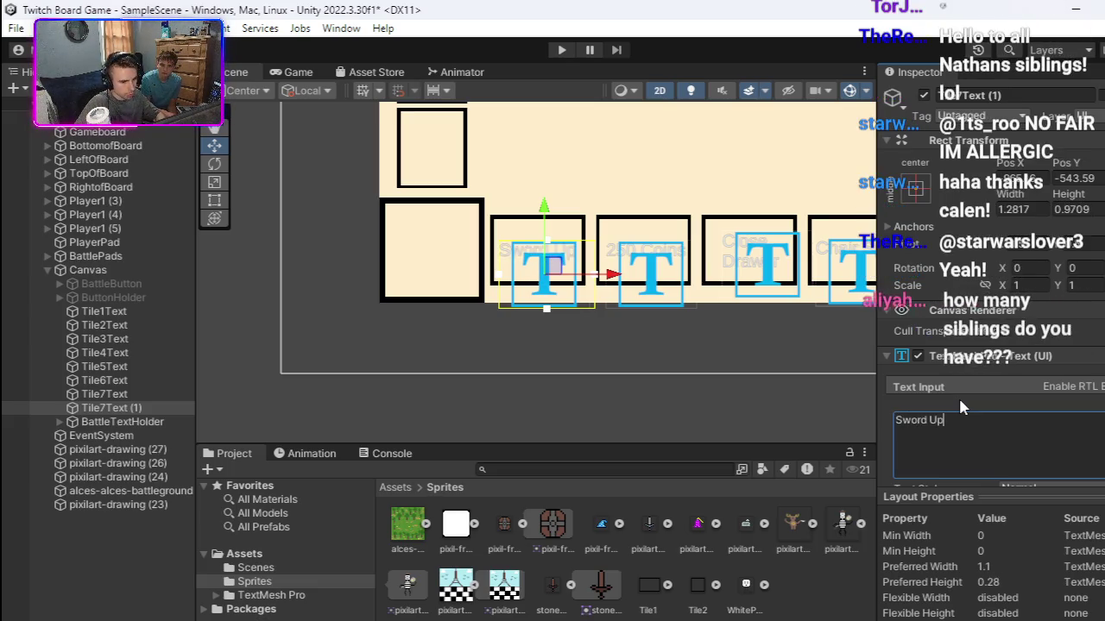
{"action": "type", "text": "grade"}
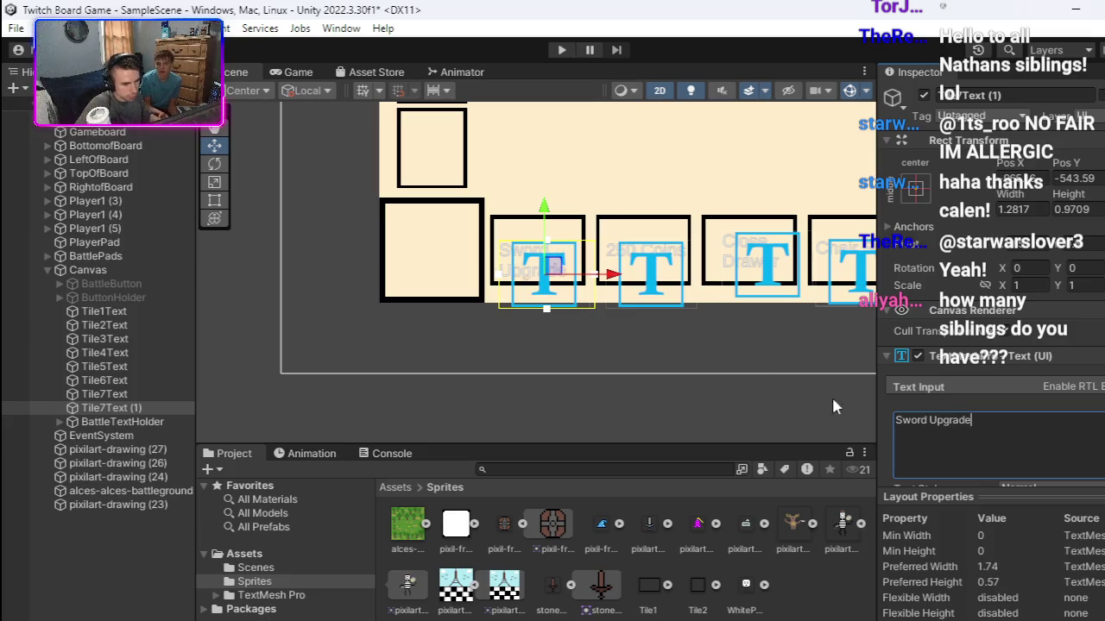
{"action": "left_click_drag", "start_coordinate": [559, 273], "coordinate": [572, 266]}
{"action": "left_click", "coordinate": [570, 370]}
{"action": "scroll", "coordinate": [540, 313], "scroll_direction": "up", "scroll_amount": 5}
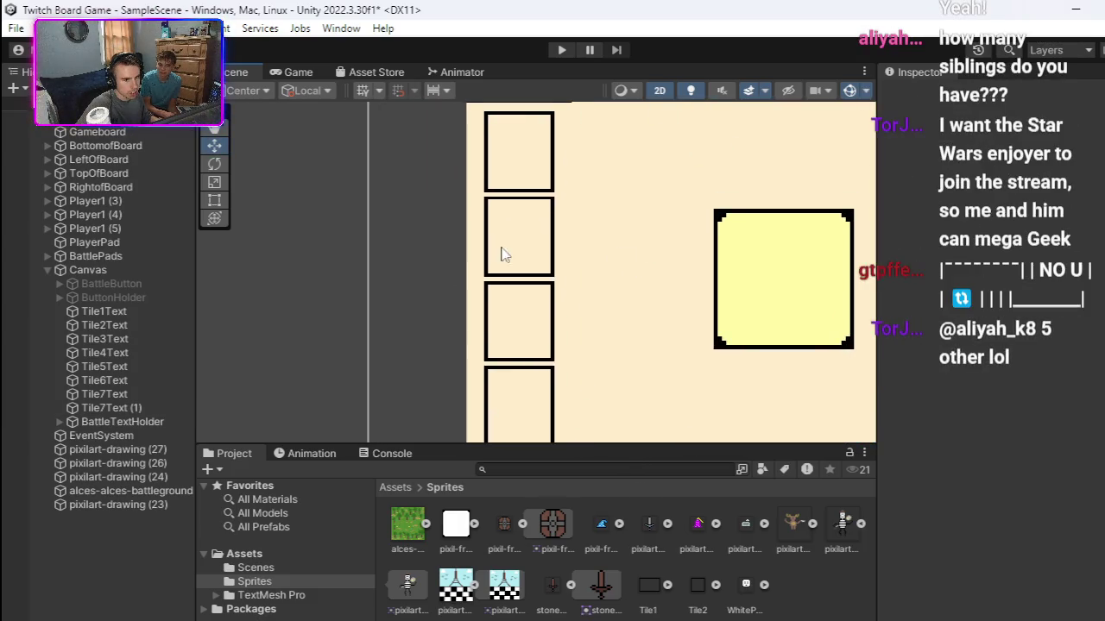
{"action": "scroll", "coordinate": [599, 302], "scroll_direction": "down", "scroll_amount": 1}
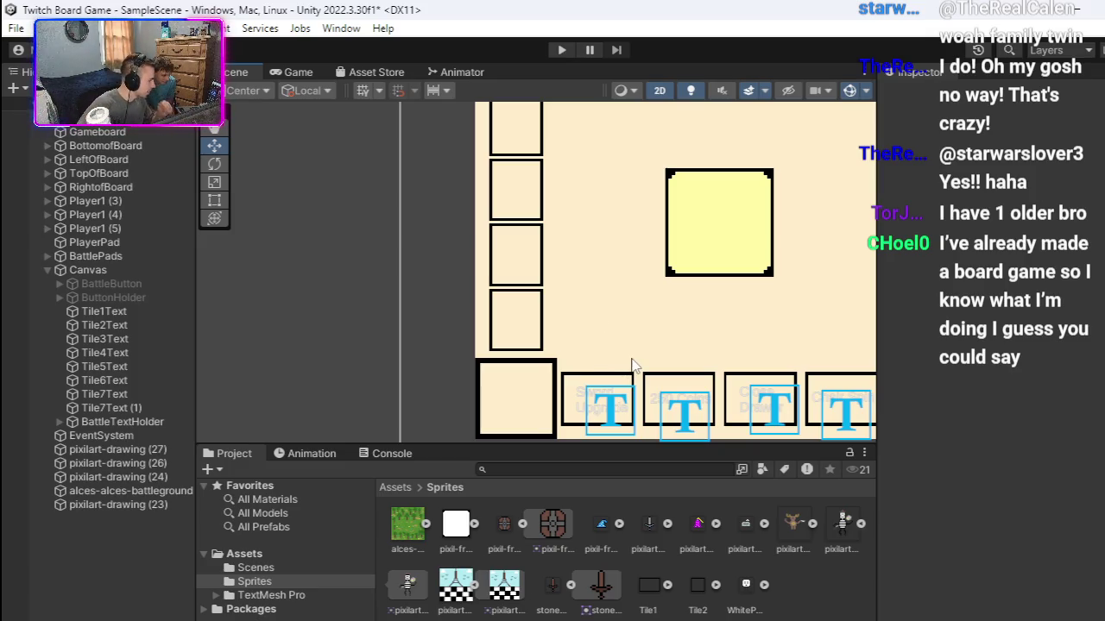
Step: Pan and zoom the Scene view onto the bottom-left corner tile beside Sword Upgrade
{"action": "key", "text": "Right"}
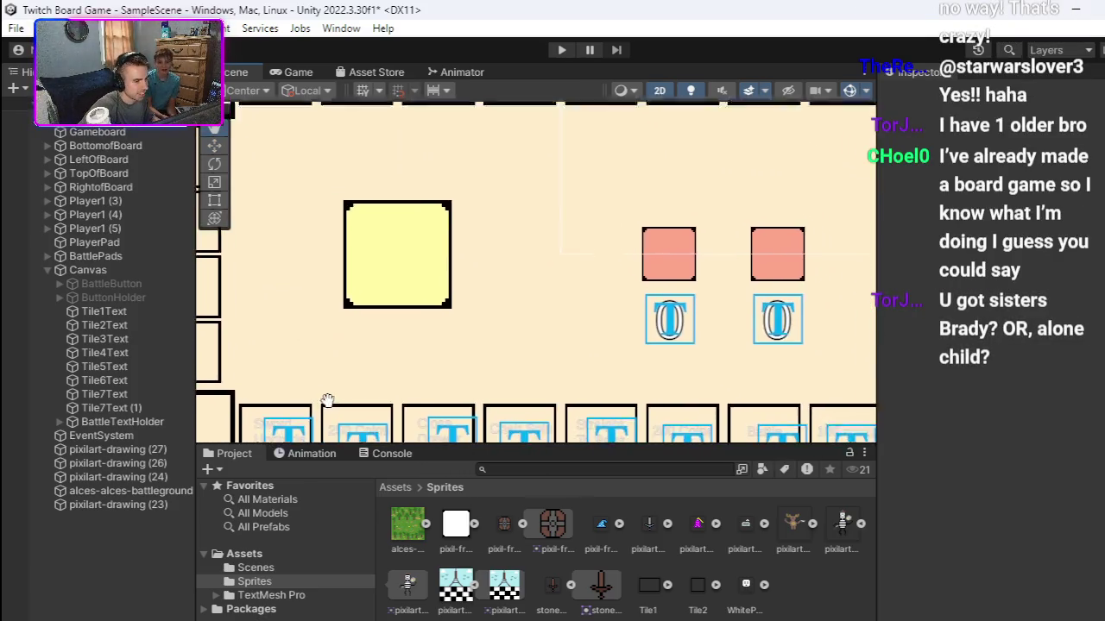
{"action": "mouse_move", "coordinate": [516, 311]}
{"action": "left_mouse_down"}
{"action": "mouse_move", "coordinate": [460, 291]}
{"action": "mouse_move", "coordinate": [656, 317]}
{"action": "left_mouse_up"}
{"action": "mouse_move", "coordinate": [491, 306]}
{"action": "left_mouse_down"}
{"action": "mouse_move", "coordinate": [669, 298]}
{"action": "mouse_move", "coordinate": [419, 298]}
{"action": "mouse_move", "coordinate": [360, 266]}
{"action": "mouse_move", "coordinate": [900, 301]}
{"action": "mouse_move", "coordinate": [616, 300]}
{"action": "mouse_move", "coordinate": [203, 248]}
{"action": "mouse_move", "coordinate": [192, 237]}
{"action": "left_mouse_up"}
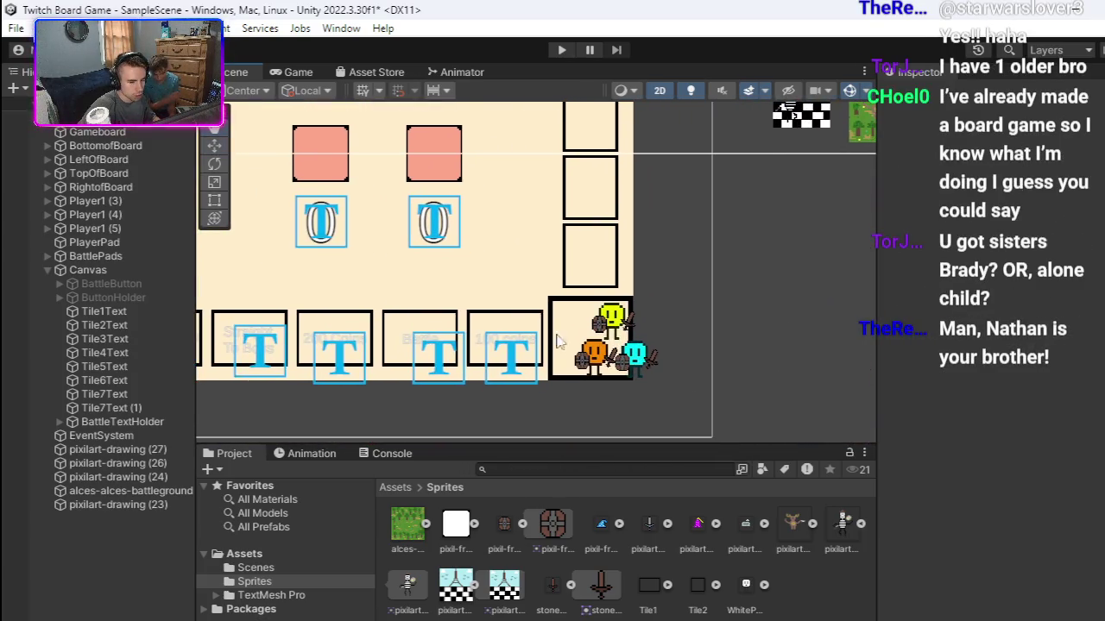
{"action": "left_click_drag", "start_coordinate": [571, 341], "coordinate": [567, 340]}
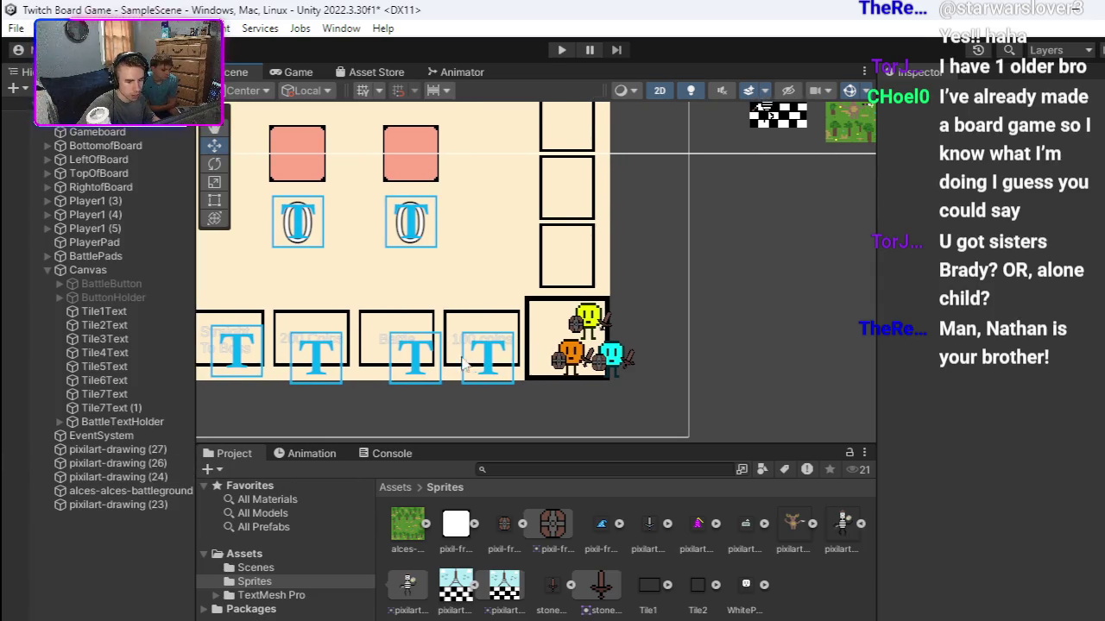
{"action": "left_click_drag", "start_coordinate": [345, 349], "coordinate": [844, 361]}
{"action": "left_click", "coordinate": [420, 346]}
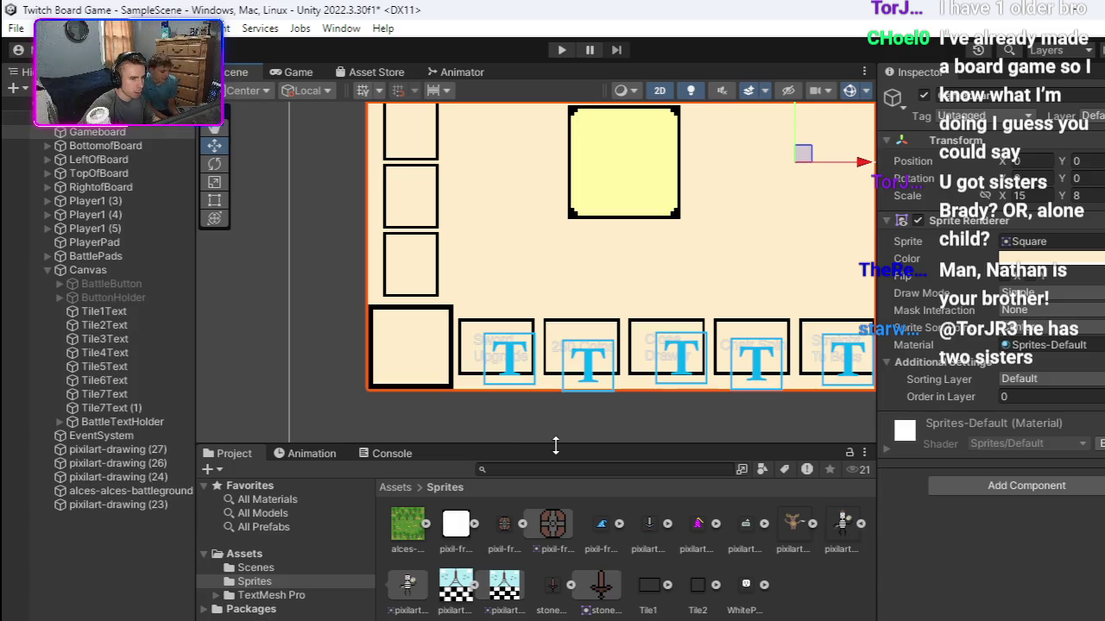
{"action": "left_click_drag", "start_coordinate": [594, 398], "coordinate": [658, 394]}
{"action": "mouse_move", "coordinate": [584, 389]}
{"action": "left_mouse_down"}
{"action": "mouse_move", "coordinate": [625, 388]}
{"action": "mouse_move", "coordinate": [613, 382]}
{"action": "left_mouse_up"}
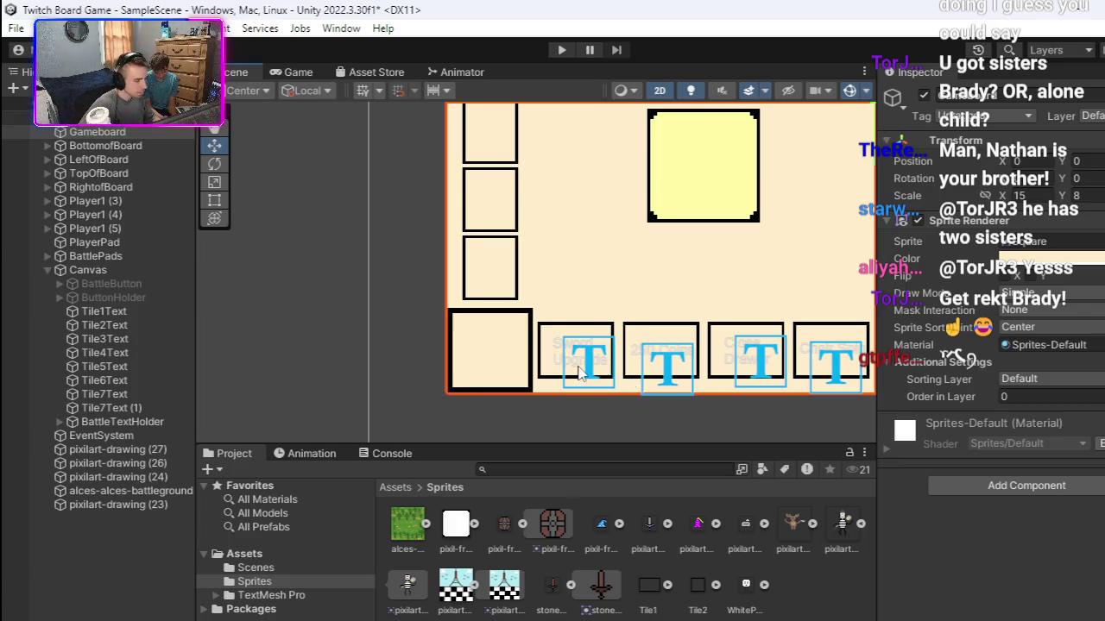
{"action": "scroll", "coordinate": [621, 366], "scroll_direction": "up", "scroll_amount": 4}
{"action": "left_click_drag", "start_coordinate": [613, 354], "coordinate": [682, 371]}
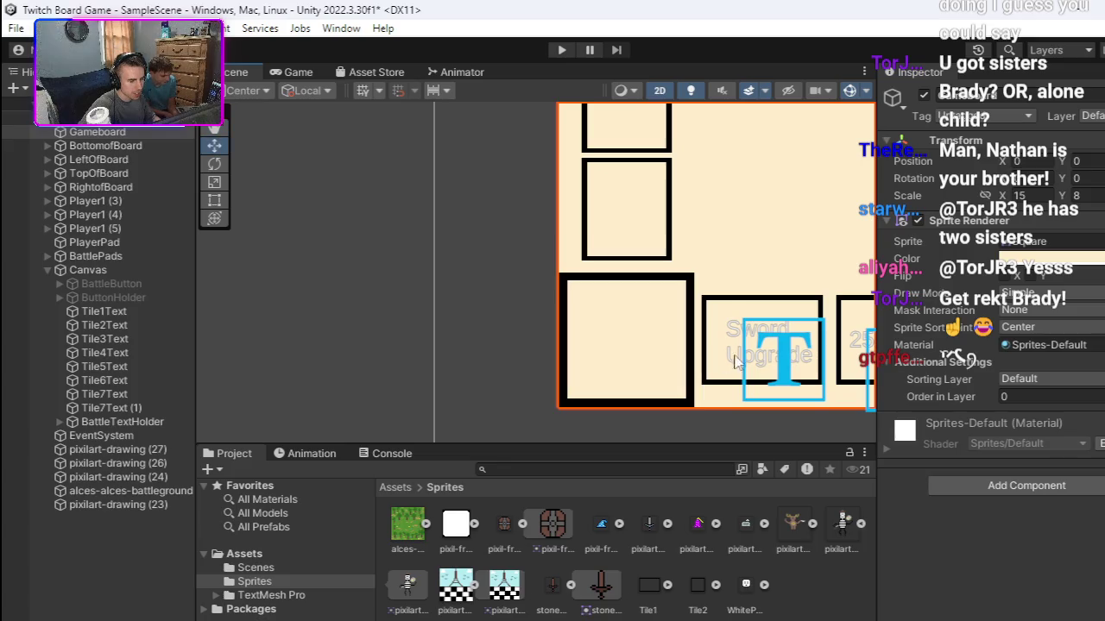
Step: Rename the Sword Upgrade object Tile7Text (1) to Tile8Text
{"action": "left_click", "coordinate": [761, 354]}
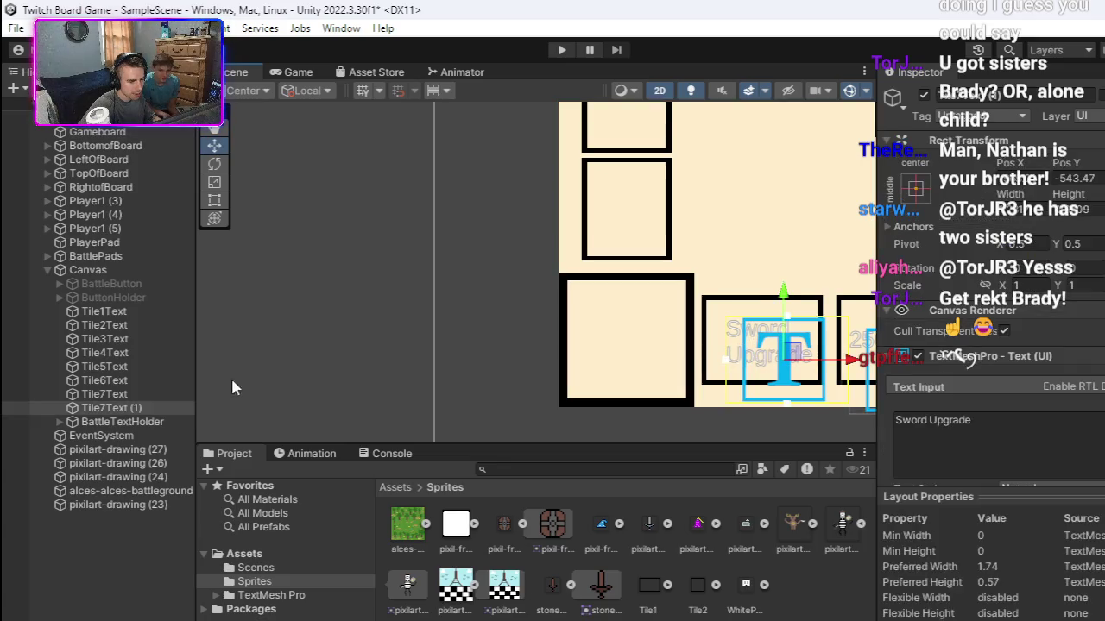
{"action": "right_click", "coordinate": [177, 406]}
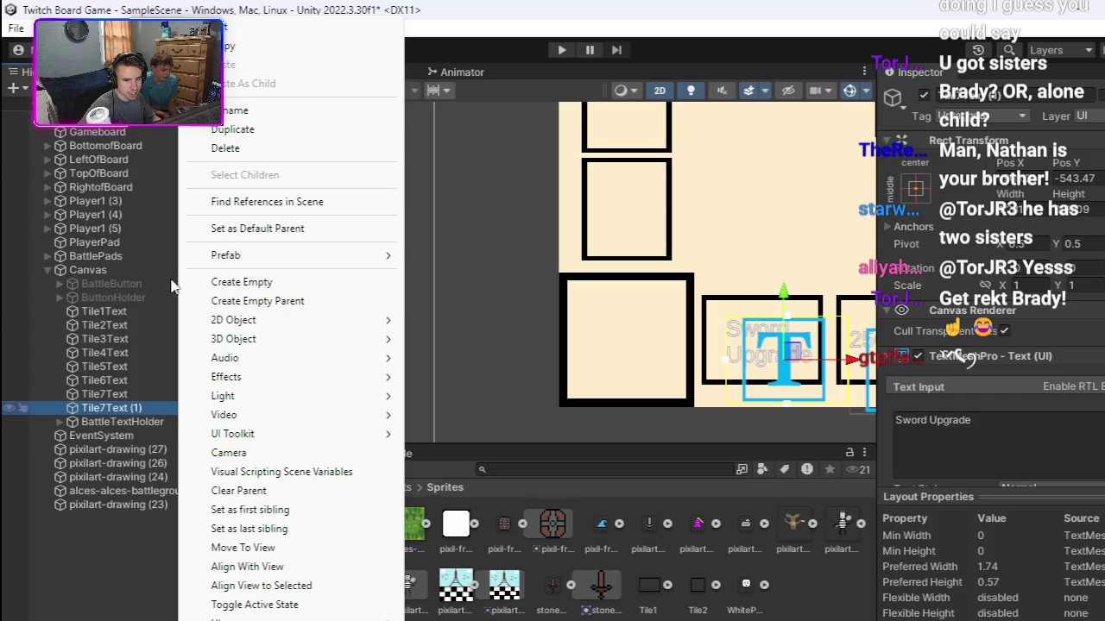
{"action": "left_click", "coordinate": [250, 113]}
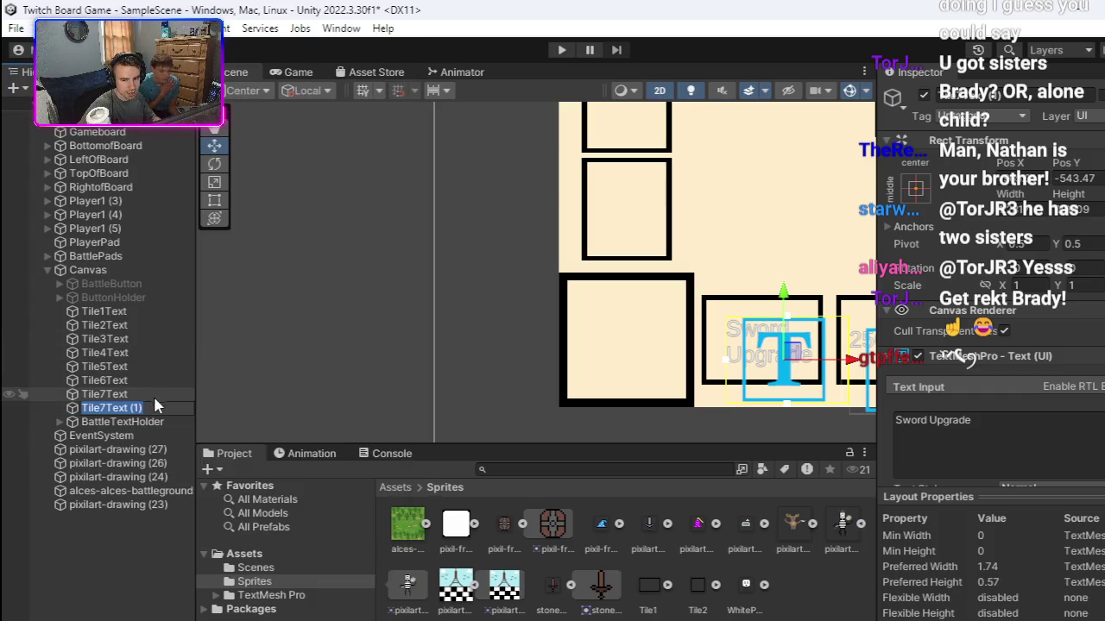
{"action": "type", "text": "Tile8Tedxt"}
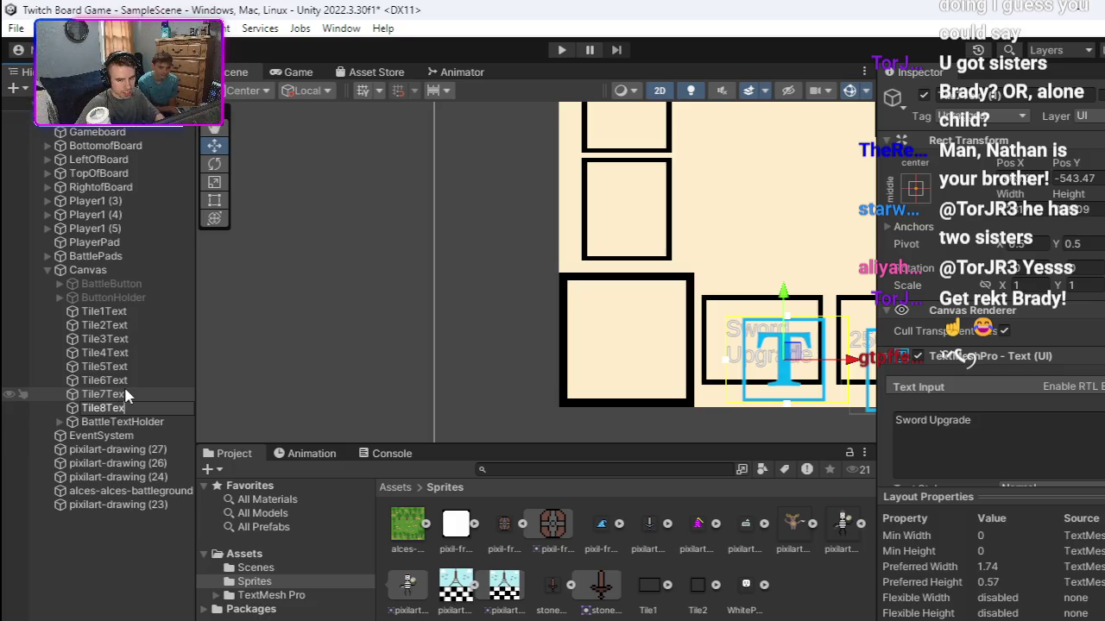
{"action": "type", "text": "t"}
{"action": "key", "text": "Return"}
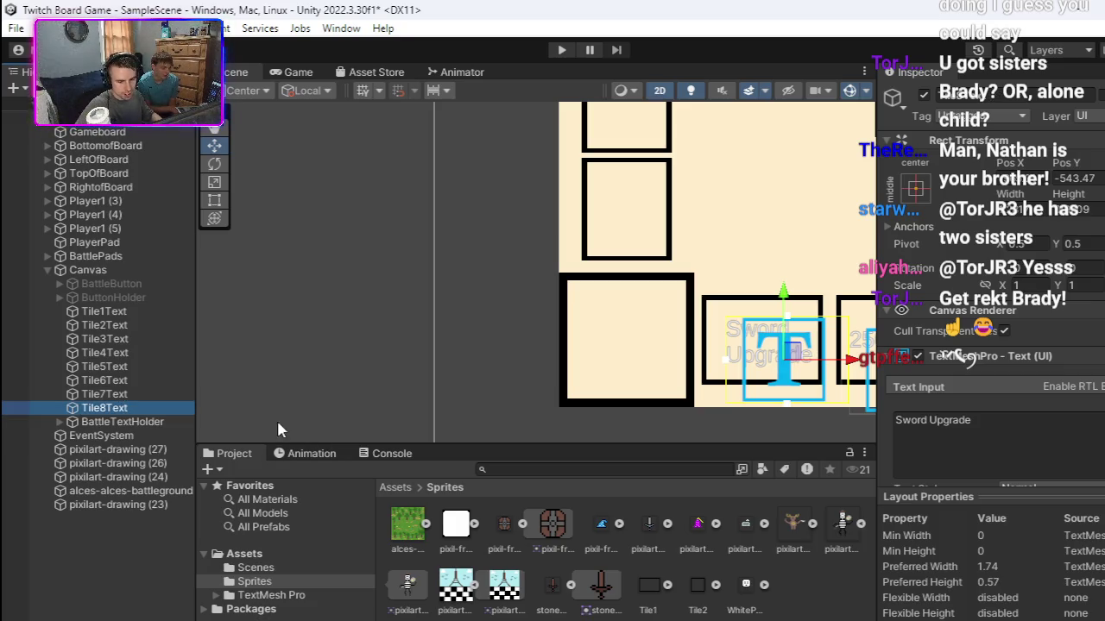
Step: Duplicate Tile8Text and position the copy inside the bottom-left corner tile
{"action": "right_click", "coordinate": [170, 407]}
{"action": "left_click", "coordinate": [225, 129]}
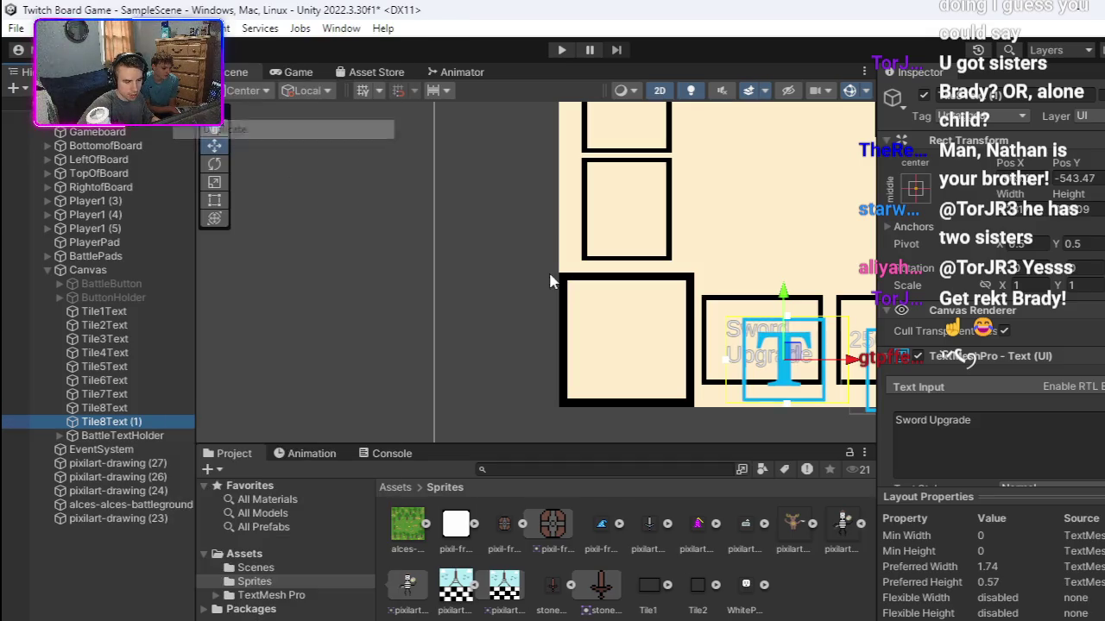
{"action": "left_click_drag", "start_coordinate": [861, 362], "coordinate": [723, 361]}
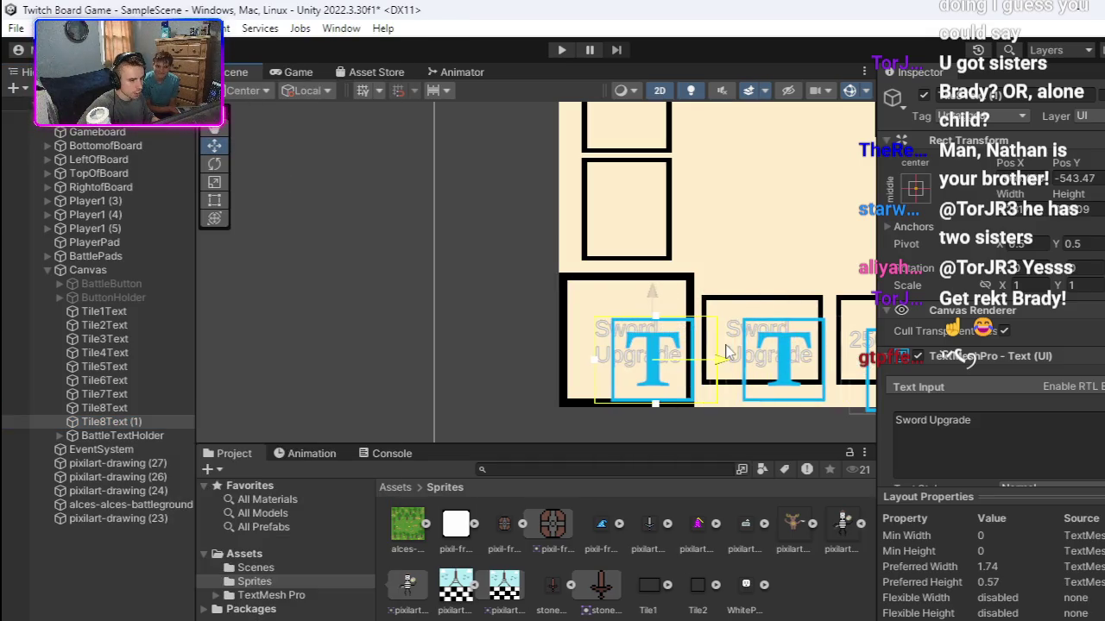
{"action": "mouse_move", "coordinate": [633, 358]}
{"action": "left_mouse_down"}
{"action": "mouse_move", "coordinate": [654, 355]}
{"action": "mouse_move", "coordinate": [634, 348]}
{"action": "left_mouse_up"}
{"action": "left_click", "coordinate": [632, 349]}
{"action": "left_click", "coordinate": [628, 351]}
{"action": "left_click", "coordinate": [626, 352]}
{"action": "left_click", "coordinate": [625, 352]}
{"action": "left_click", "coordinate": [623, 353]}
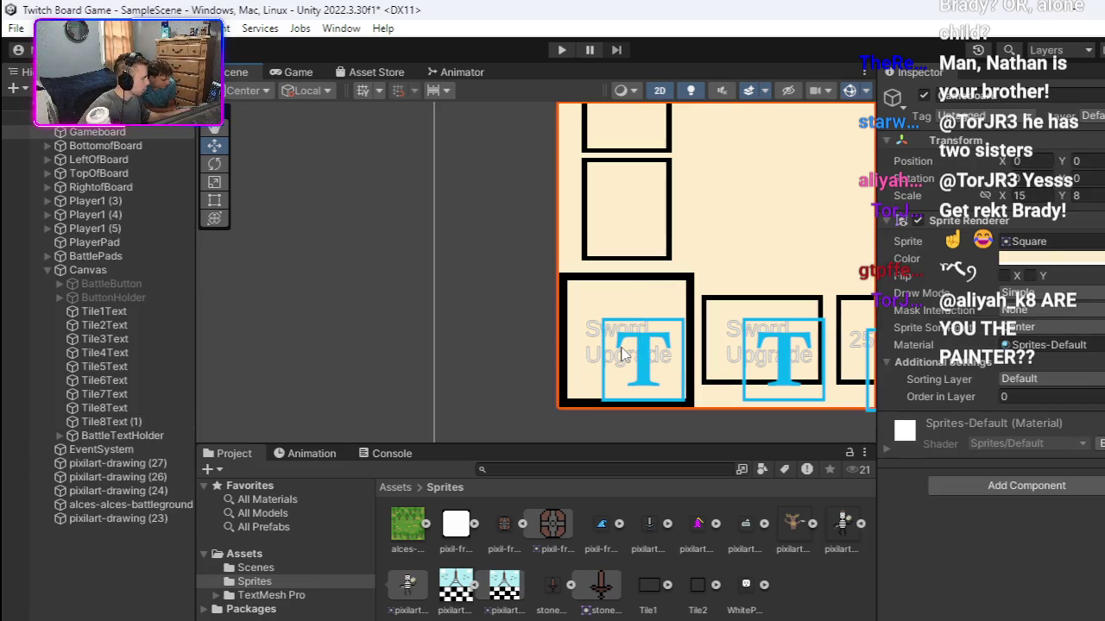
Step: Replace the corner label's 'Sword Upgrade' text with 'MIMUS'
{"action": "left_click", "coordinate": [637, 353]}
{"action": "left_click", "coordinate": [927, 419]}
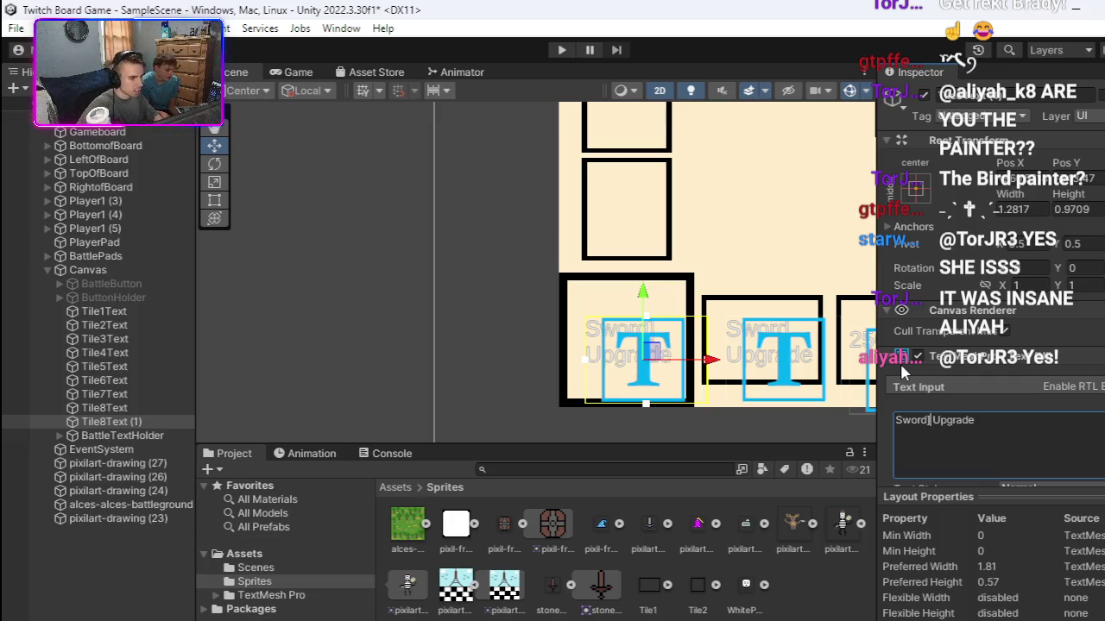
{"action": "key", "text": "BackSpace"}
{"action": "key", "text": "BackSpace"}
{"action": "key", "text": "BackSpace"}
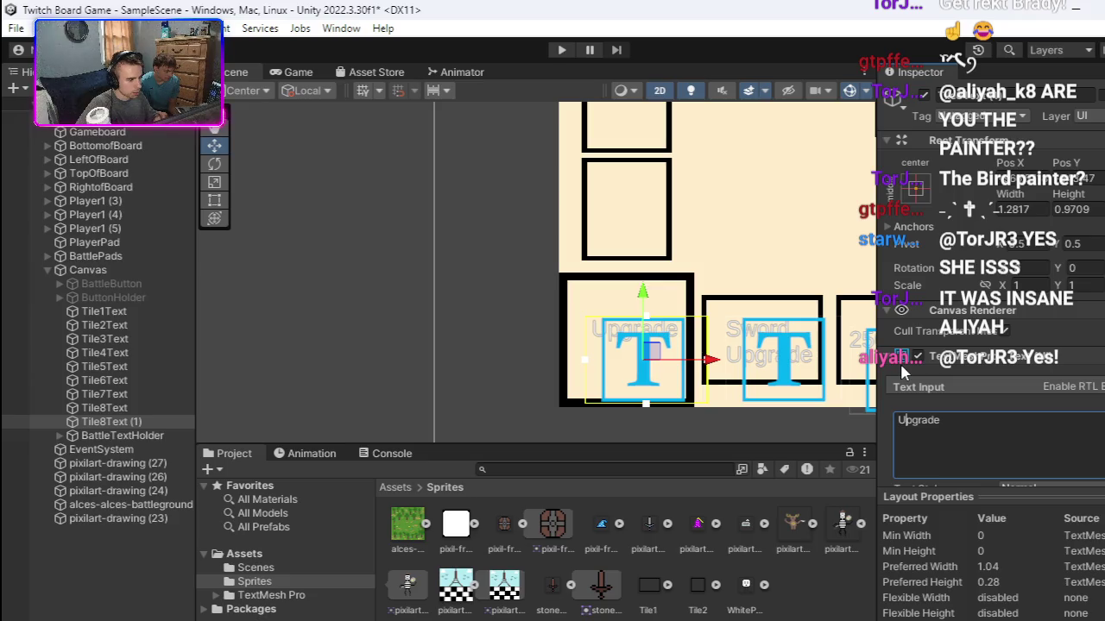
{"action": "key", "text": "Delete"}
{"action": "key", "text": "Delete"}
{"action": "key", "text": "Delete"}
{"action": "key", "text": "BackSpace"}
{"action": "type", "text": "MI"}
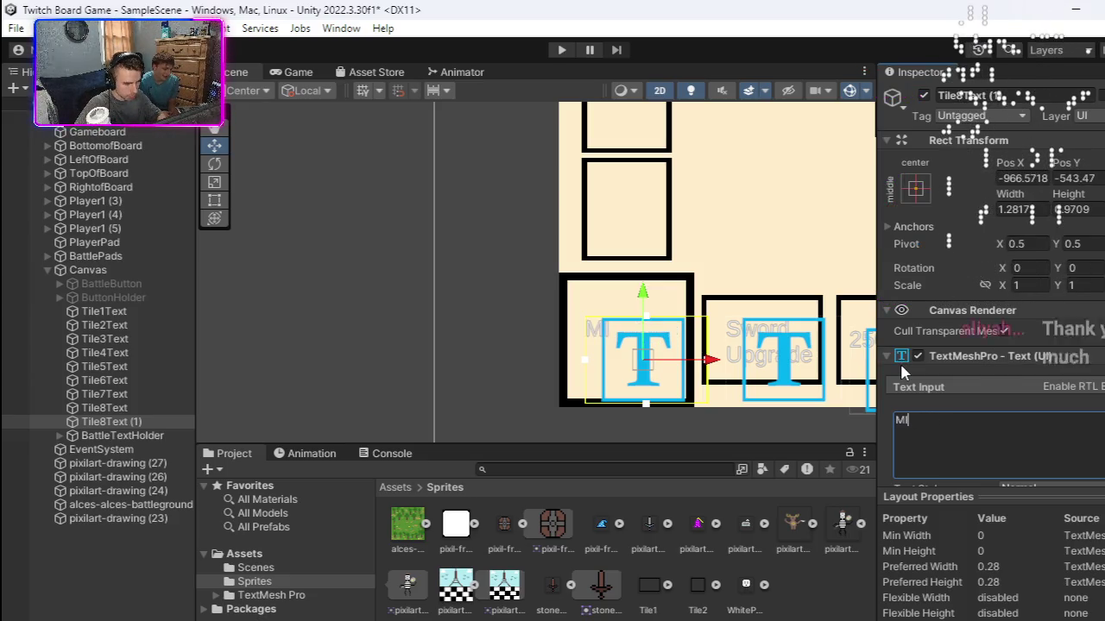
{"action": "type", "text": "MUS"}
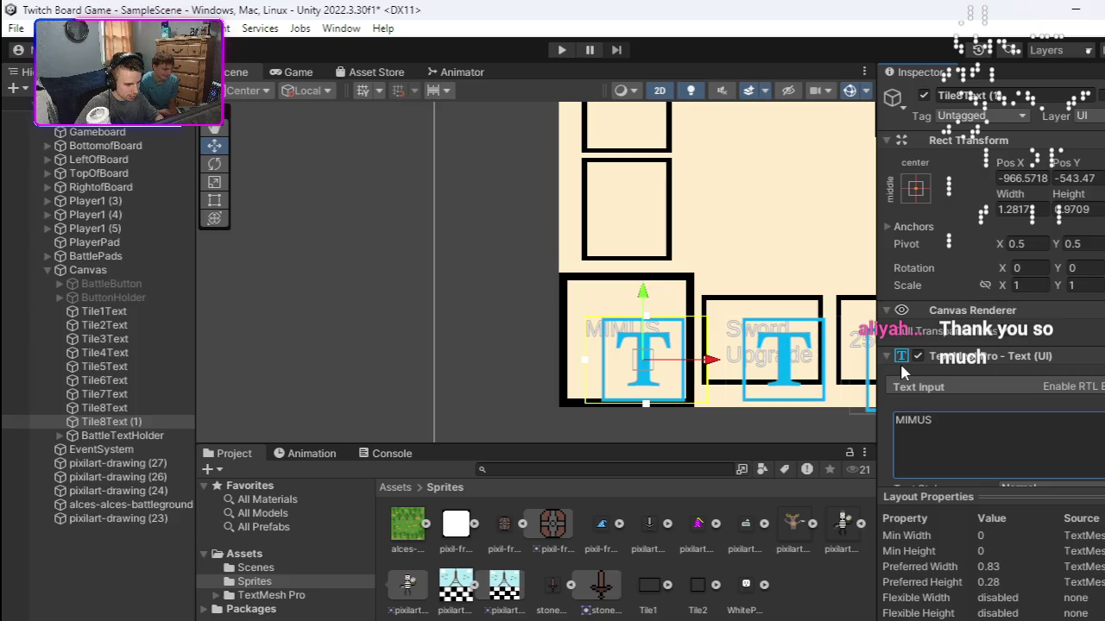
Step: Add 'LIMUS' and 'BATTLE' on new lines, shift the label slightly right, and select the board
{"action": "double_click", "coordinate": [941, 416]}
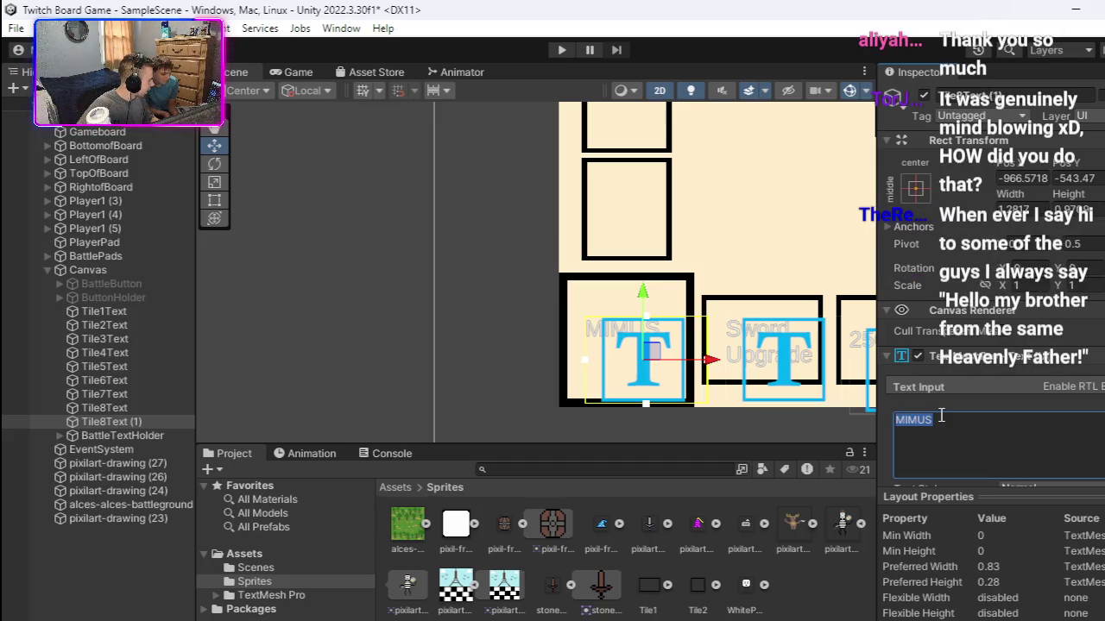
{"action": "left_click", "coordinate": [941, 418]}
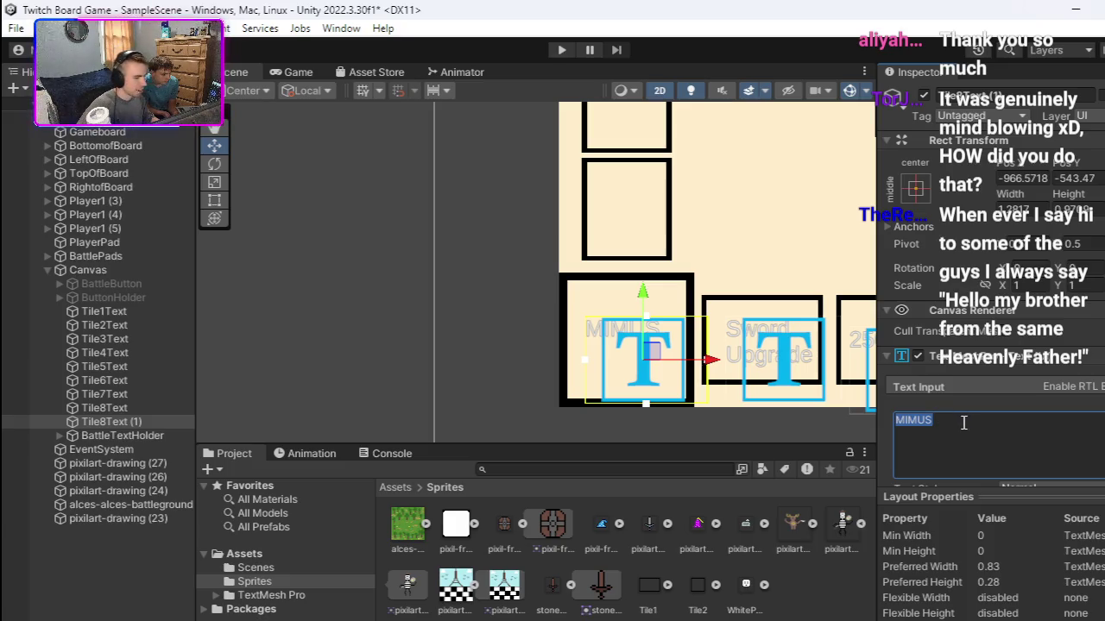
{"action": "key", "text": "Return"}
{"action": "type", "text": "LIMUS"}
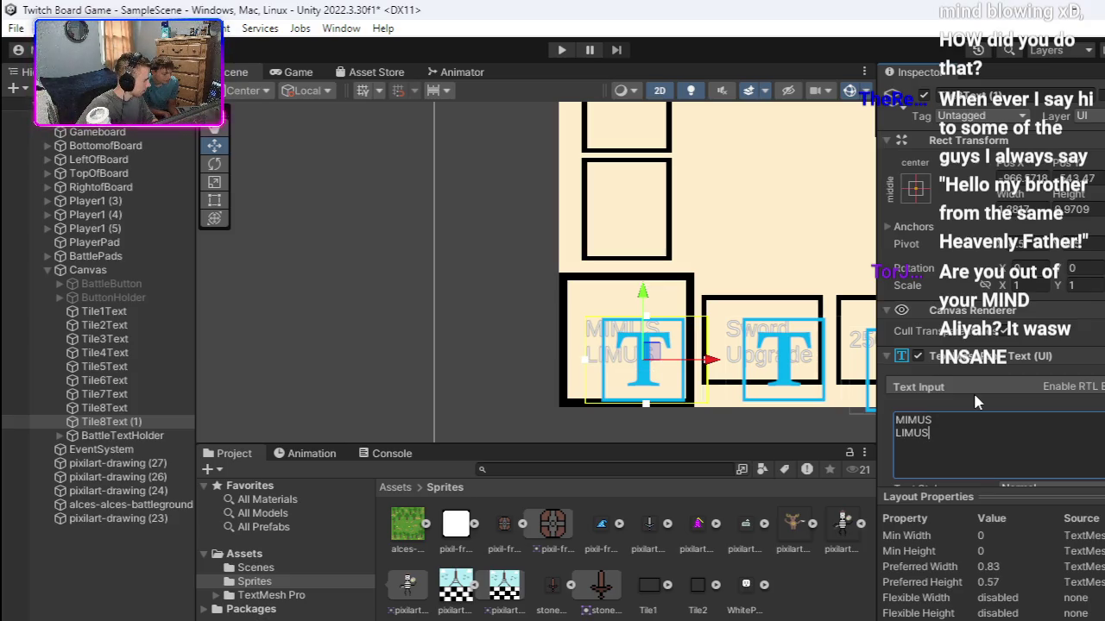
{"action": "key", "text": "Return"}
{"action": "type", "text": "BATTLE"}
{"action": "left_click_drag", "start_coordinate": [656, 346], "coordinate": [660, 344]}
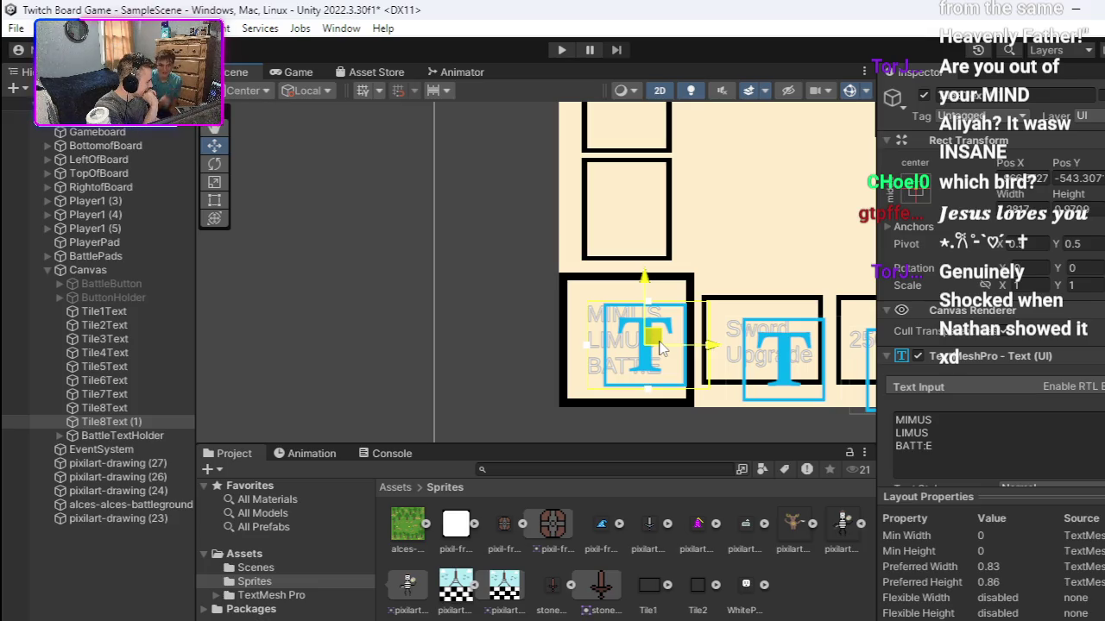
{"action": "left_click", "coordinate": [769, 250]}
{"action": "scroll", "coordinate": [514, 337], "scroll_direction": "down", "scroll_amount": 2}
Step: Frame the board, play the game, move the orange player piece, then stop Play mode
{"action": "key", "text": "f"}
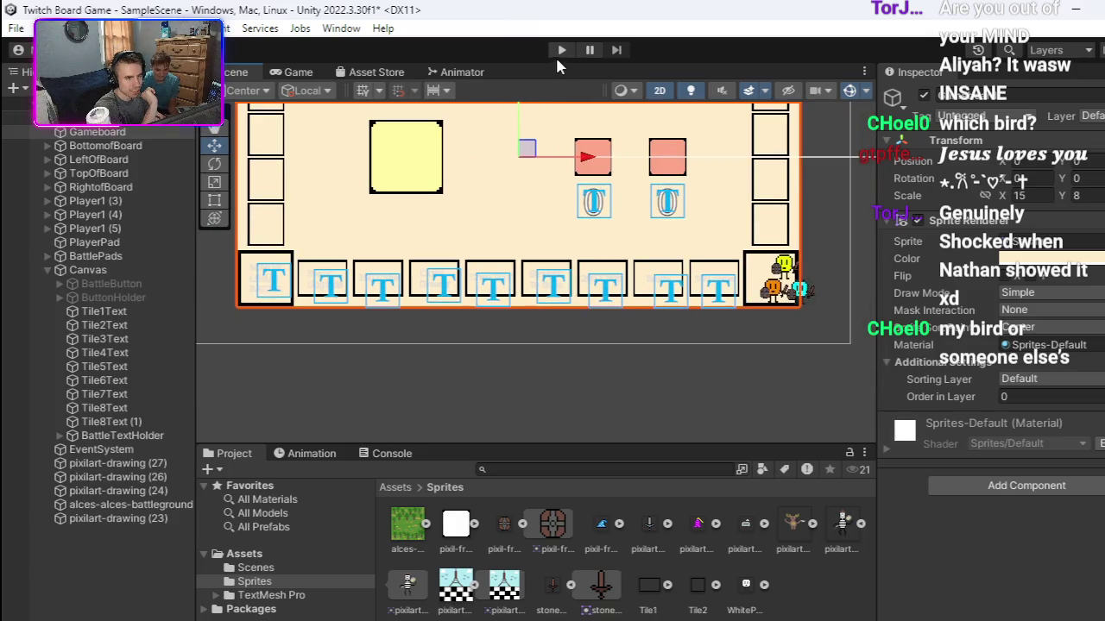
{"action": "left_click", "coordinate": [561, 50]}
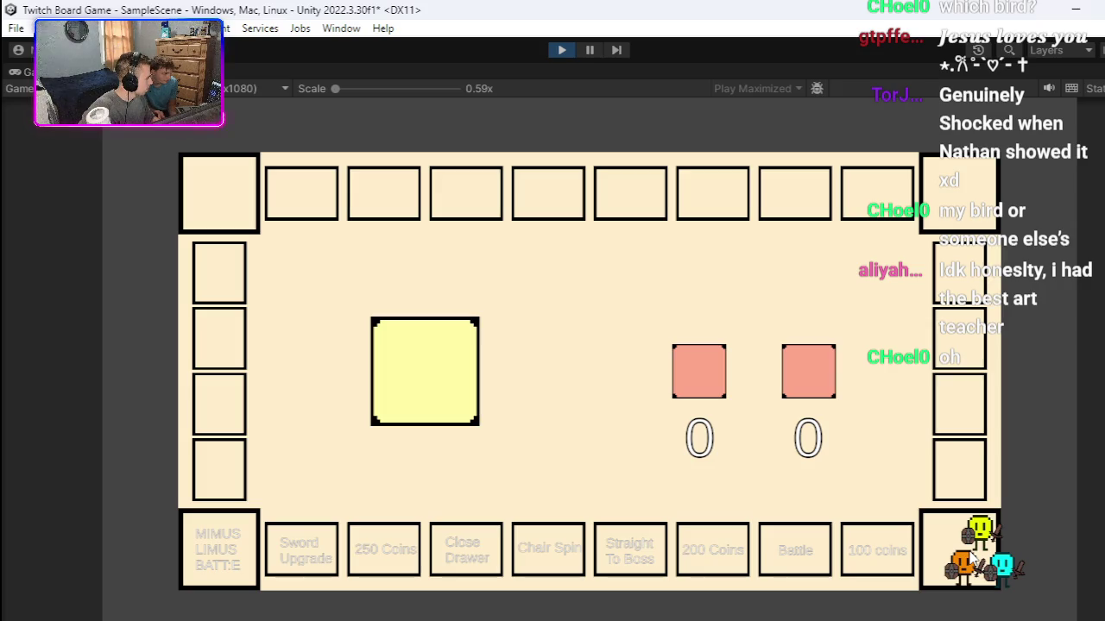
{"action": "mouse_move", "coordinate": [973, 557]}
{"action": "left_mouse_down"}
{"action": "mouse_move", "coordinate": [834, 525]}
{"action": "mouse_move", "coordinate": [796, 539]}
{"action": "mouse_move", "coordinate": [503, 534]}
{"action": "mouse_move", "coordinate": [480, 551]}
{"action": "mouse_move", "coordinate": [364, 539]}
{"action": "mouse_move", "coordinate": [338, 524]}
{"action": "mouse_move", "coordinate": [255, 548]}
{"action": "mouse_move", "coordinate": [224, 539]}
{"action": "mouse_move", "coordinate": [784, 529]}
{"action": "mouse_move", "coordinate": [867, 540]}
{"action": "mouse_move", "coordinate": [828, 526]}
{"action": "mouse_move", "coordinate": [621, 516]}
{"action": "mouse_move", "coordinate": [549, 535]}
{"action": "mouse_move", "coordinate": [245, 544]}
{"action": "mouse_move", "coordinate": [264, 534]}
{"action": "mouse_move", "coordinate": [945, 517]}
{"action": "mouse_move", "coordinate": [946, 543]}
{"action": "left_mouse_up"}
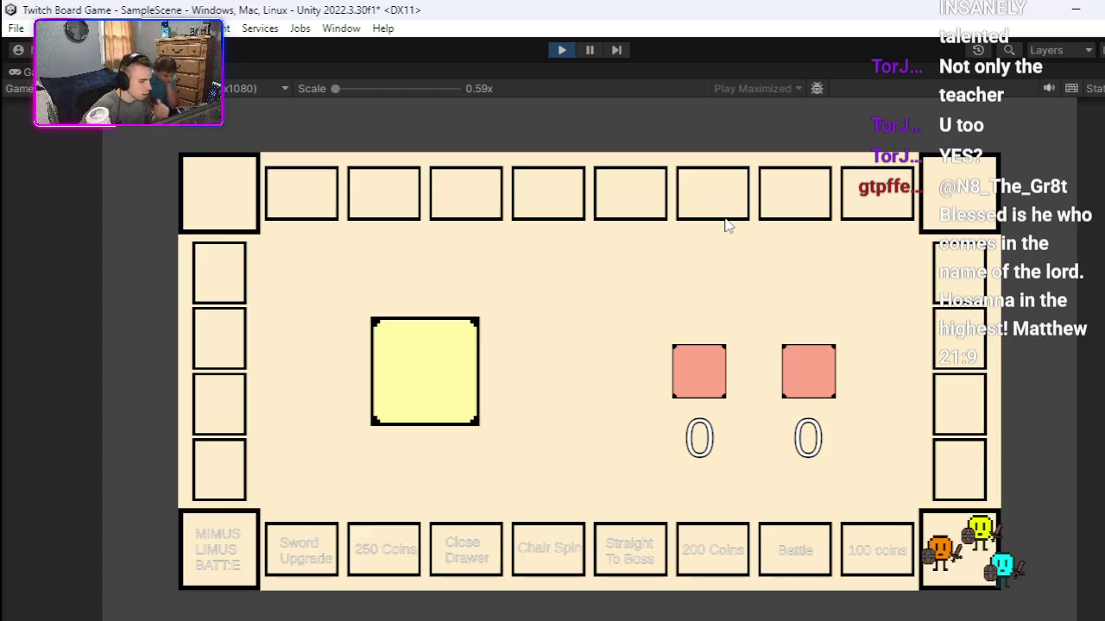
{"action": "left_click", "coordinate": [559, 49]}
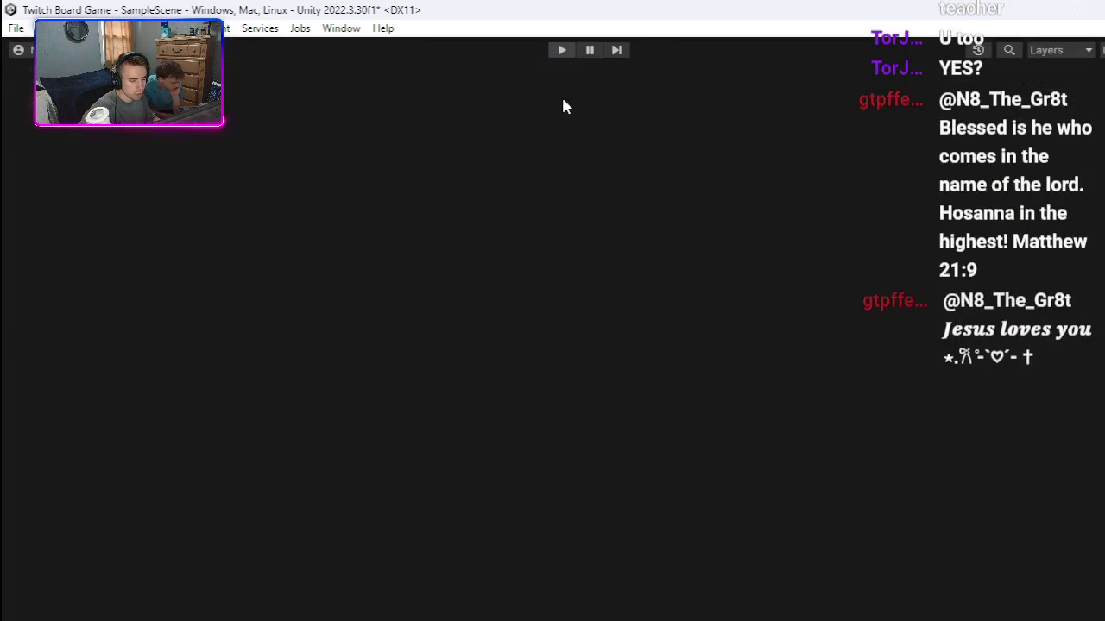
Step: Reposition the Scene view, switch to the Rect Tool, and go to Pixilart in Chrome
{"action": "scroll", "coordinate": [611, 184], "scroll_direction": "down", "scroll_amount": 2}
{"action": "scroll", "coordinate": [630, 224], "scroll_direction": "up", "scroll_amount": 2}
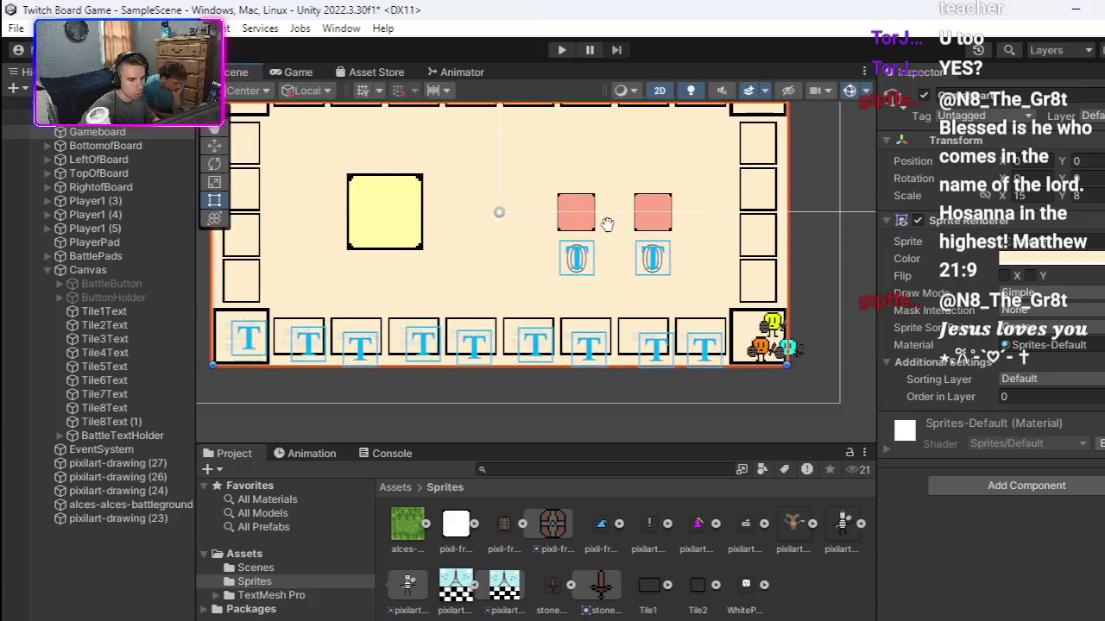
{"action": "left_click_drag", "start_coordinate": [563, 396], "coordinate": [506, 394]}
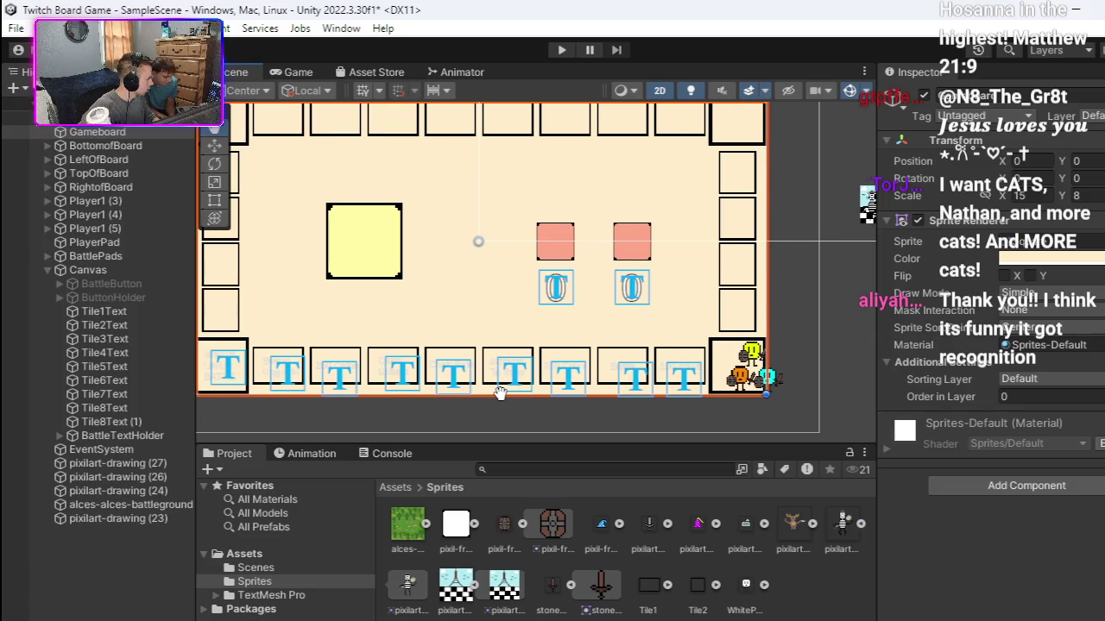
{"action": "scroll", "coordinate": [535, 380], "scroll_direction": "down", "scroll_amount": 1}
{"action": "key", "text": "t"}
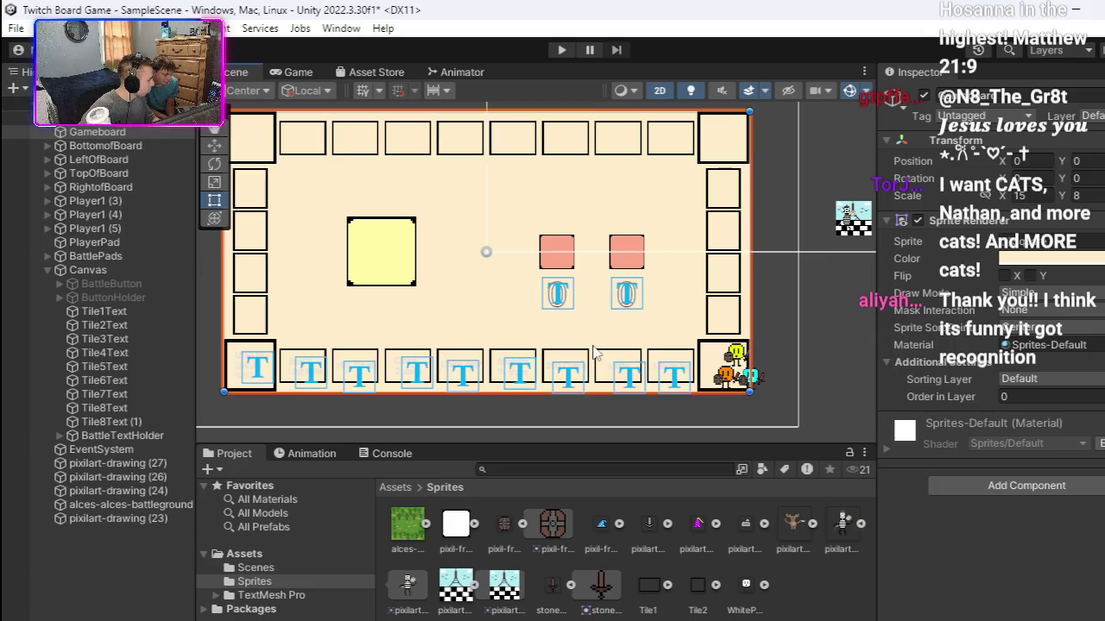
{"action": "left_click_drag", "start_coordinate": [597, 350], "coordinate": [637, 343]}
{"action": "left_click_drag", "start_coordinate": [679, 360], "coordinate": [689, 367]}
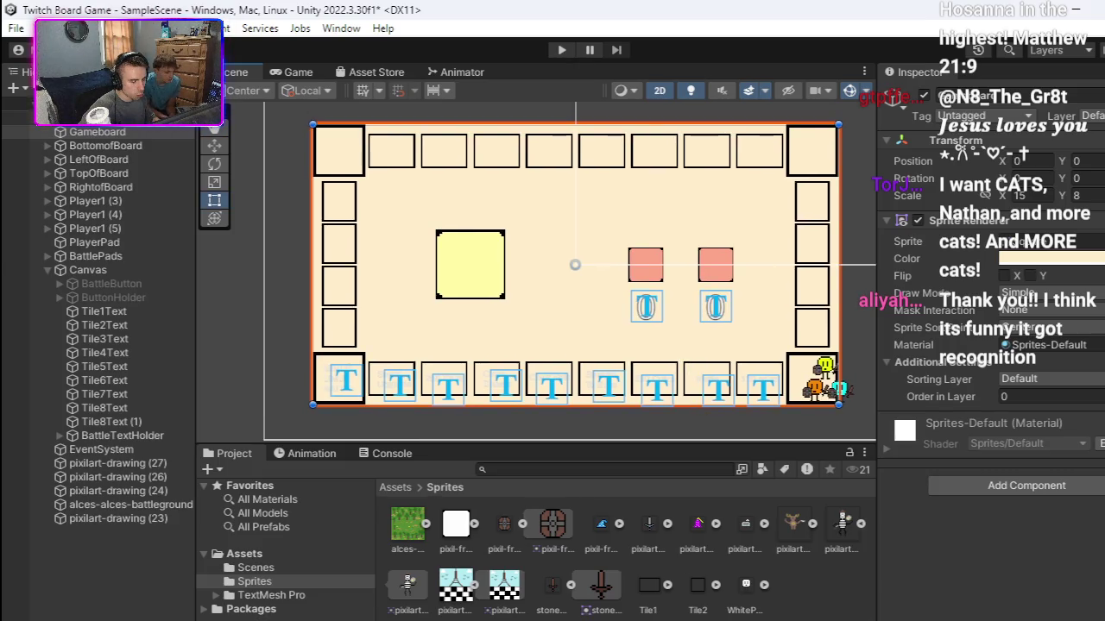
{"action": "key", "text": "alt+Tab"}
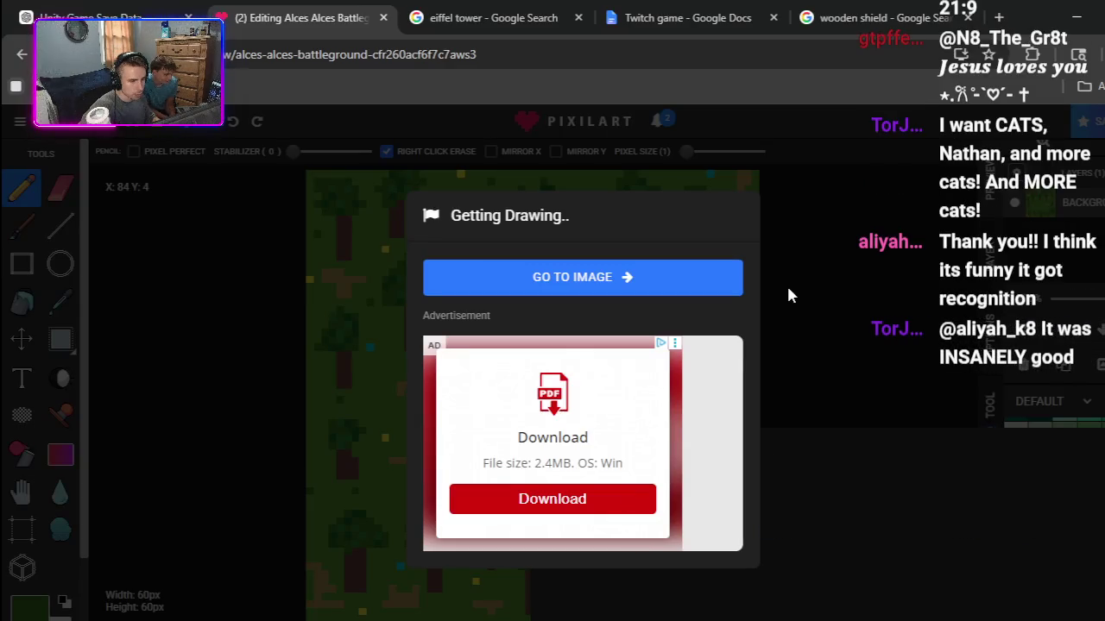
Step: Open the saved drawing in the editor and create a new blank 16×16 canvas
{"action": "left_click", "coordinate": [632, 284]}
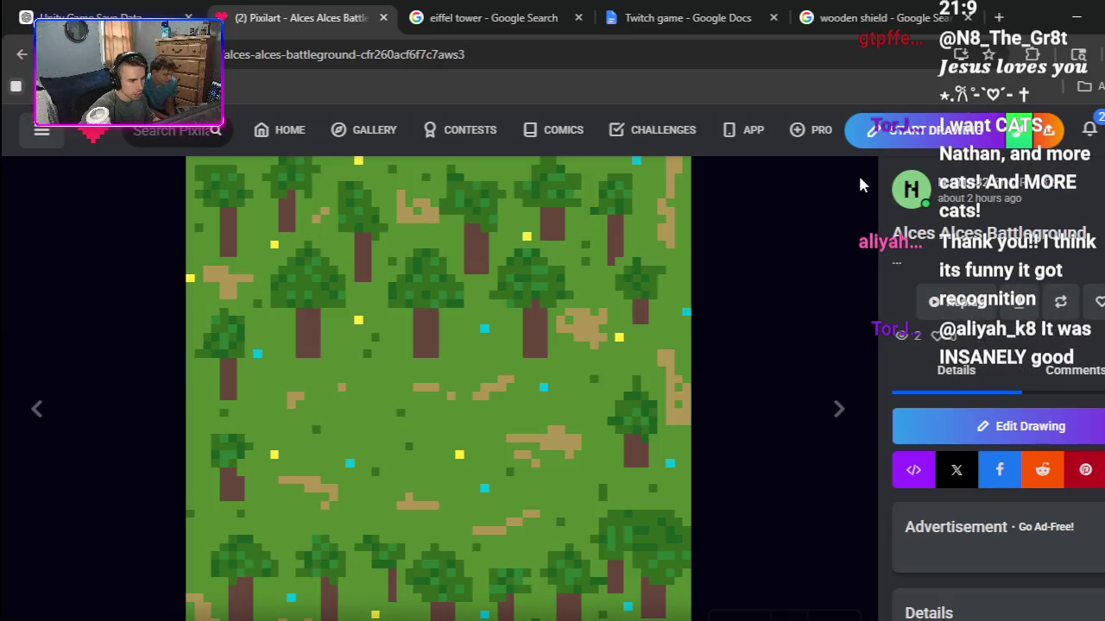
{"action": "left_click", "coordinate": [933, 130]}
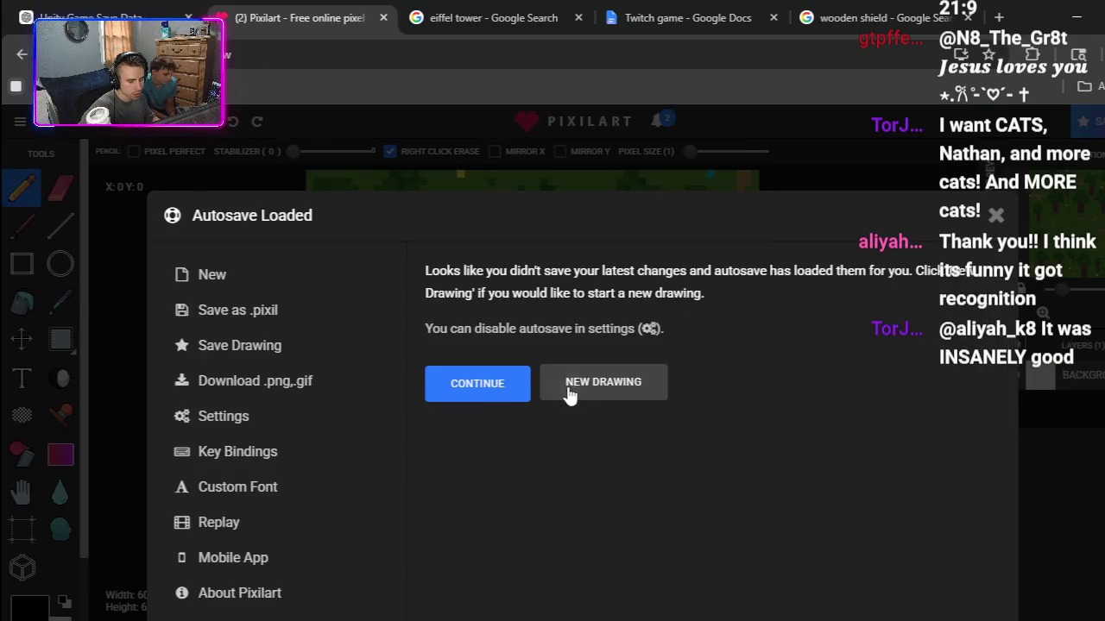
{"action": "left_click", "coordinate": [570, 384]}
{"action": "left_click", "coordinate": [568, 356]}
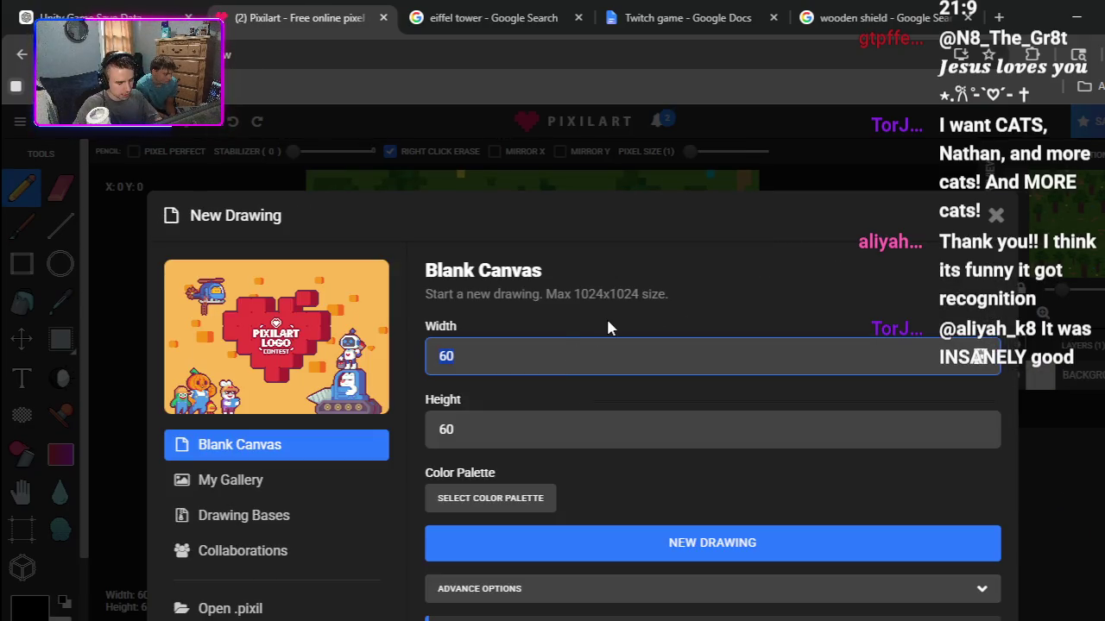
{"action": "type", "text": "16"}
{"action": "left_click", "coordinate": [544, 426]}
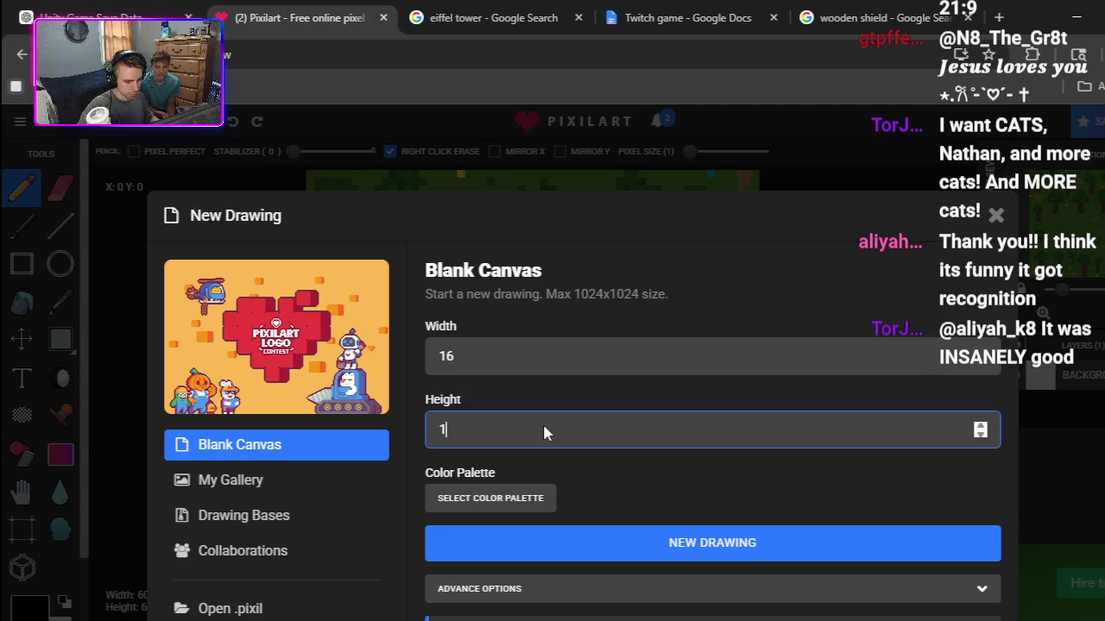
{"action": "left_click", "coordinate": [583, 527]}
{"action": "left_click", "coordinate": [514, 445]}
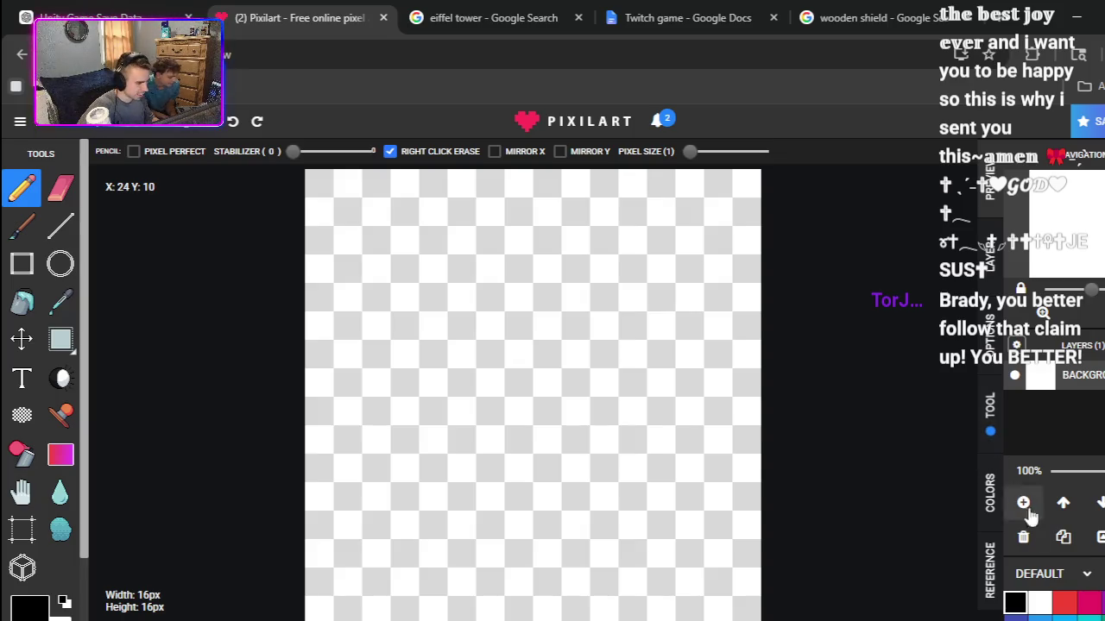
Step: Draw the cat's left pointed ear as a black pixel zigzag
{"action": "left_click", "coordinate": [404, 211]}
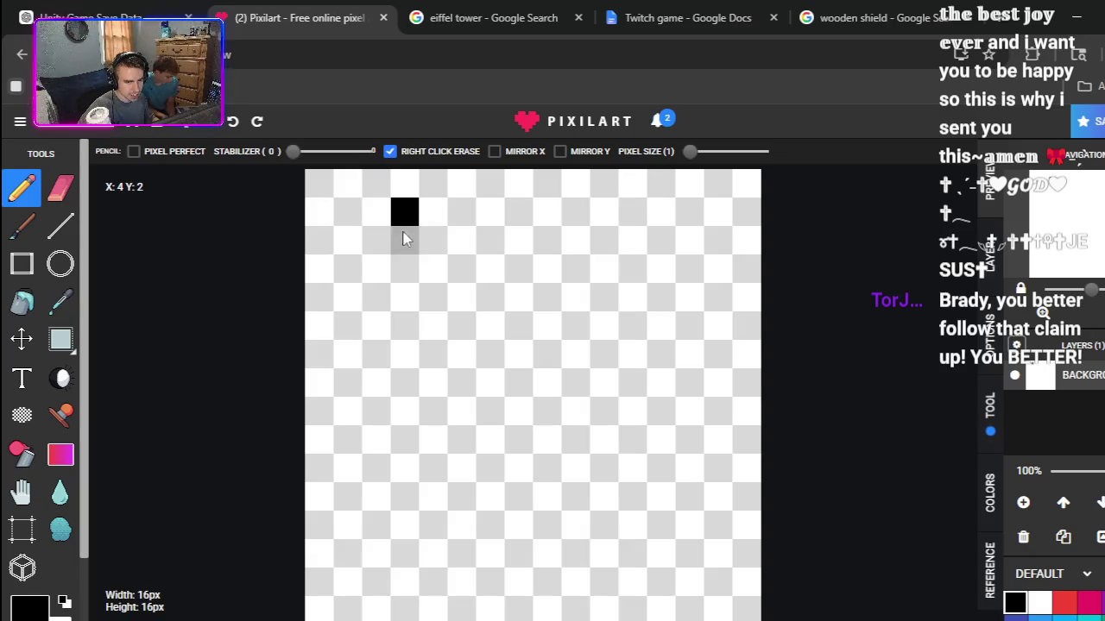
{"action": "left_click", "coordinate": [377, 242]}
{"action": "left_click", "coordinate": [432, 183]}
{"action": "left_click", "coordinate": [461, 211]}
{"action": "left_click", "coordinate": [488, 239]}
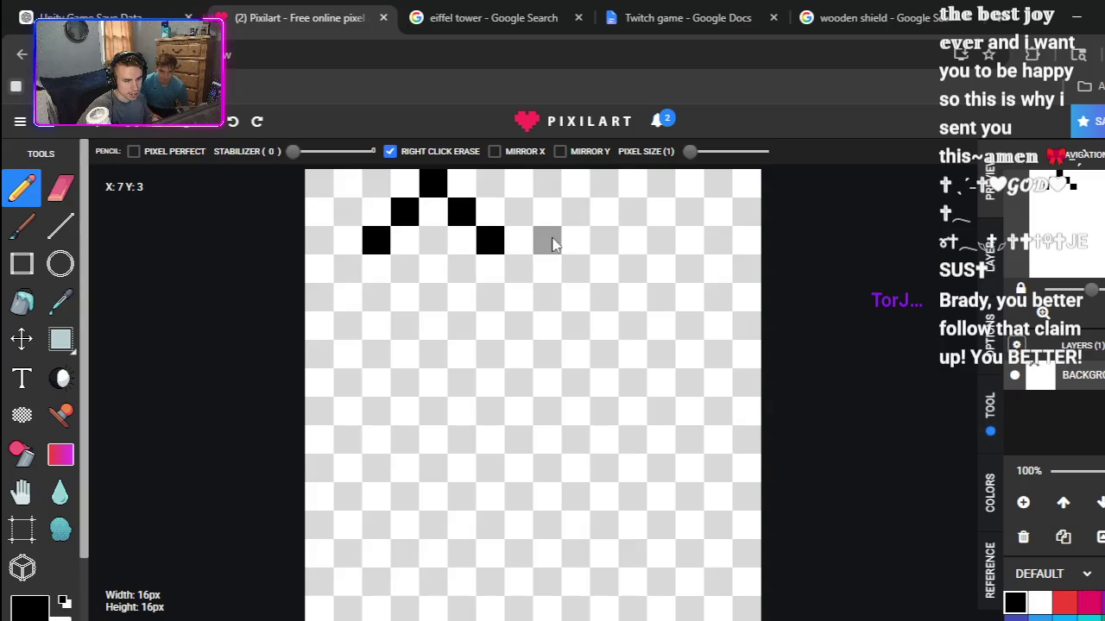
Step: Draw the right pointed ear, erasing and redrawing it one column further left
{"action": "left_click", "coordinate": [605, 242]}
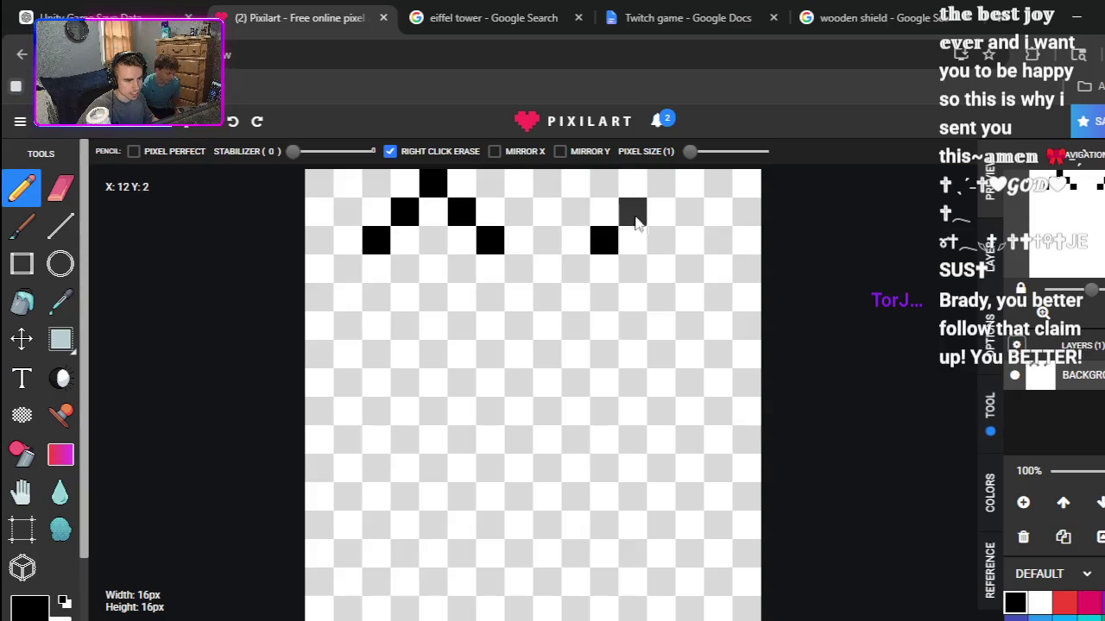
{"action": "left_click", "coordinate": [632, 212]}
{"action": "left_click_drag", "start_coordinate": [661, 183], "coordinate": [662, 214]}
{"action": "right_click", "coordinate": [661, 199]}
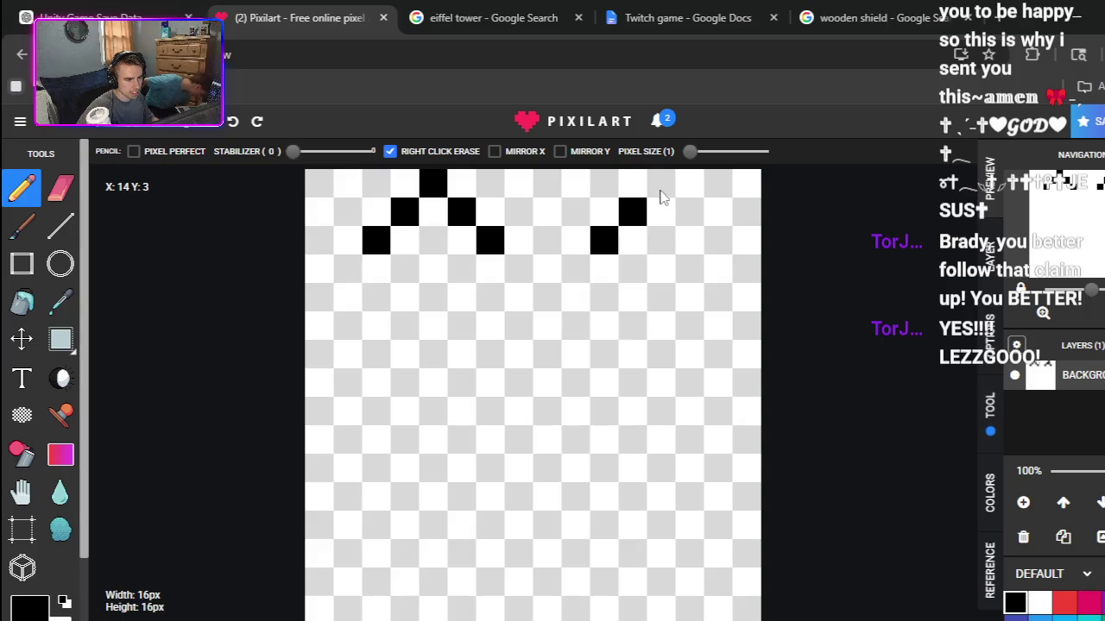
{"action": "right_click", "coordinate": [632, 213]}
{"action": "right_click", "coordinate": [604, 242]}
{"action": "left_click", "coordinate": [574, 241]}
{"action": "left_click", "coordinate": [604, 212]}
{"action": "left_click", "coordinate": [633, 183]}
{"action": "left_click", "coordinate": [661, 212]}
{"action": "left_click", "coordinate": [688, 240]}
Step: Draw the body's left side, bottom line and right side in black
{"action": "left_click", "coordinate": [371, 273]}
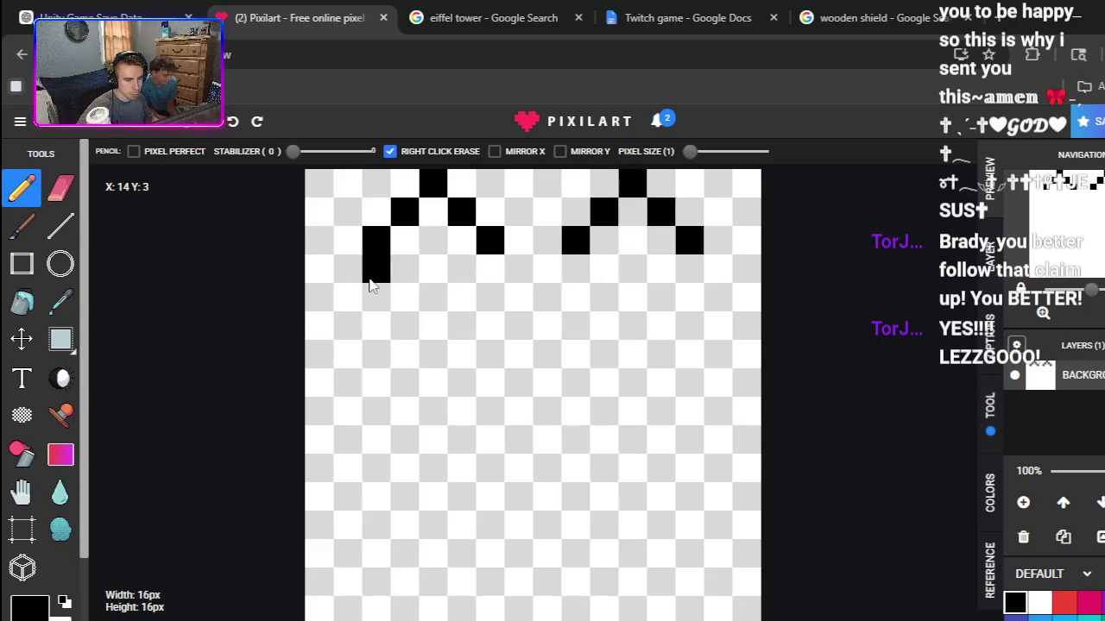
{"action": "left_click", "coordinate": [349, 299]}
{"action": "left_click", "coordinate": [343, 327]}
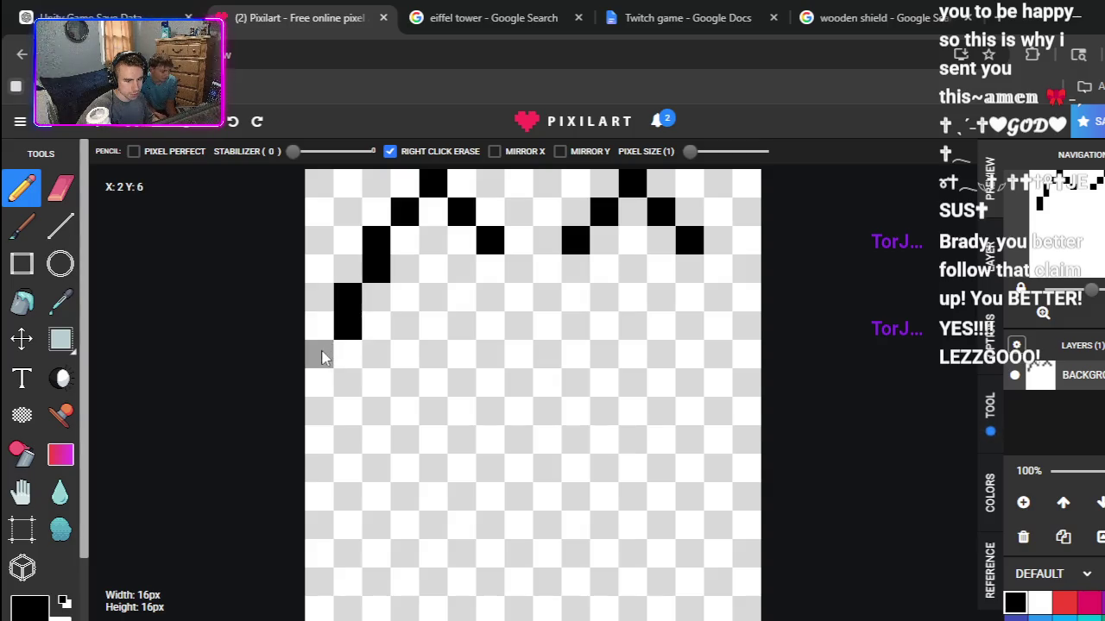
{"action": "left_click", "coordinate": [328, 362]}
{"action": "left_click", "coordinate": [322, 376]}
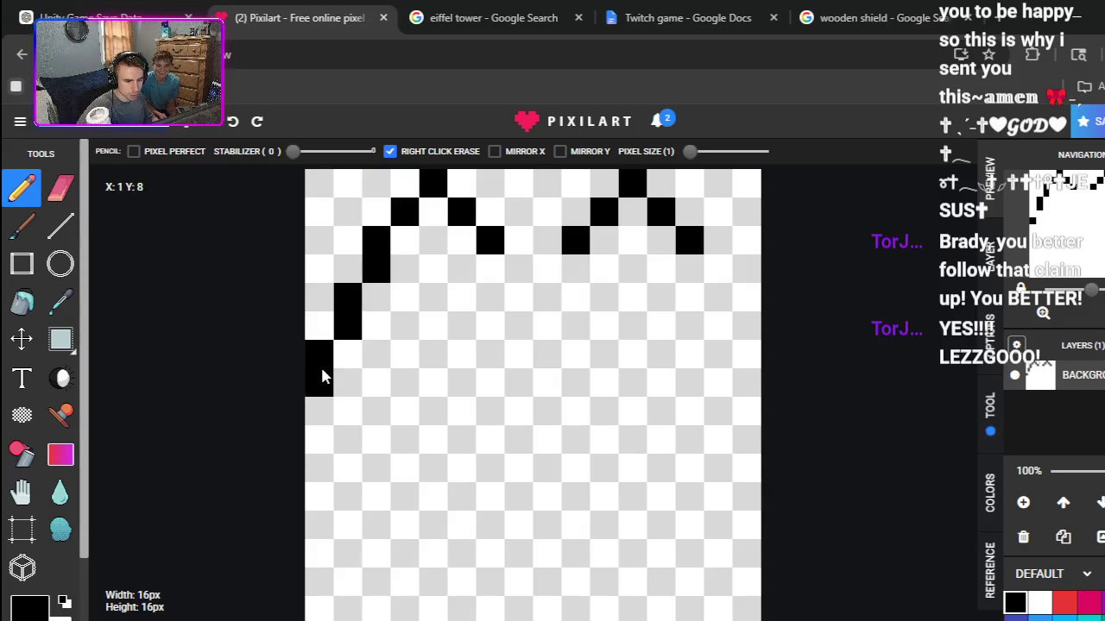
{"action": "left_click", "coordinate": [321, 437]}
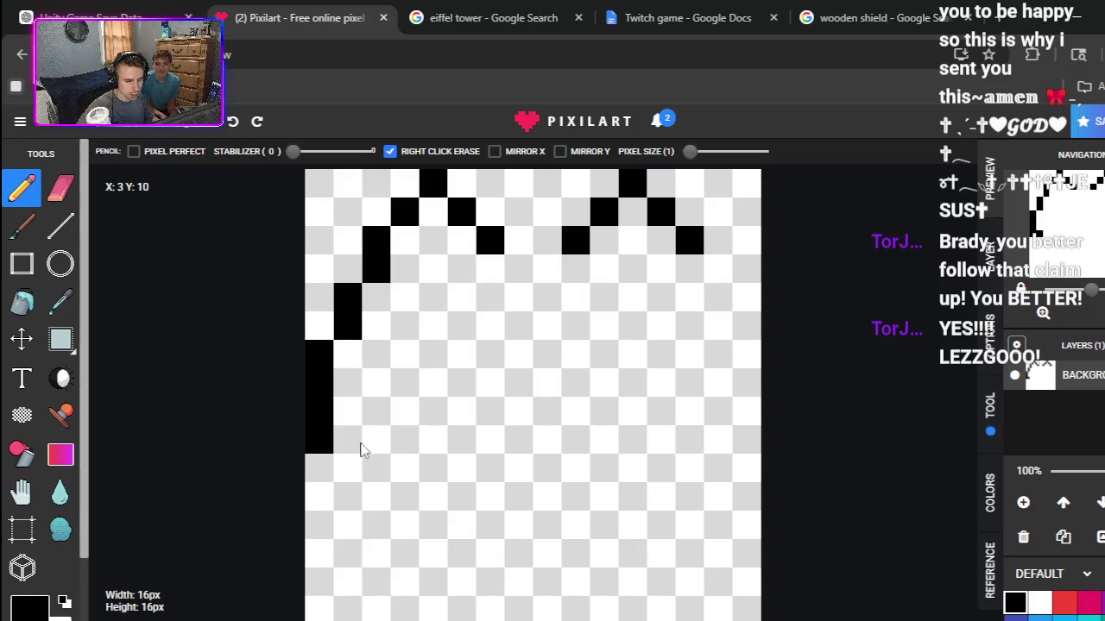
{"action": "mouse_move", "coordinate": [348, 474]}
{"action": "left_mouse_down"}
{"action": "mouse_move", "coordinate": [690, 474]}
{"action": "mouse_move", "coordinate": [753, 385]}
{"action": "left_mouse_up"}
{"action": "left_click", "coordinate": [725, 468]}
{"action": "left_click_drag", "start_coordinate": [728, 304], "coordinate": [715, 263]}
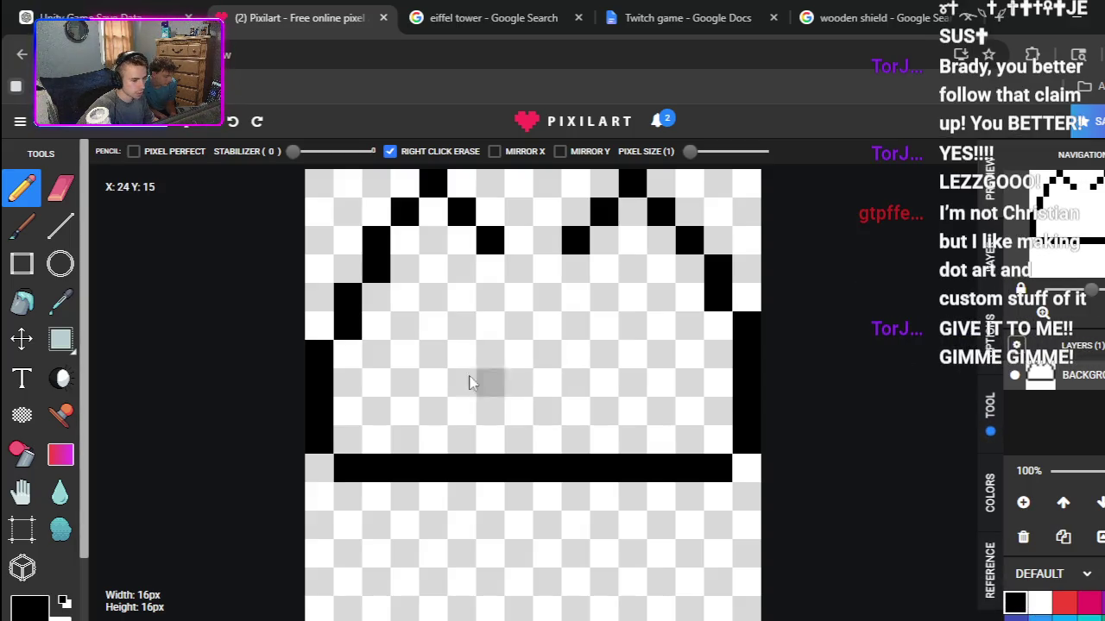
{"action": "left_click", "coordinate": [45, 314]}
{"action": "left_click", "coordinate": [31, 308]}
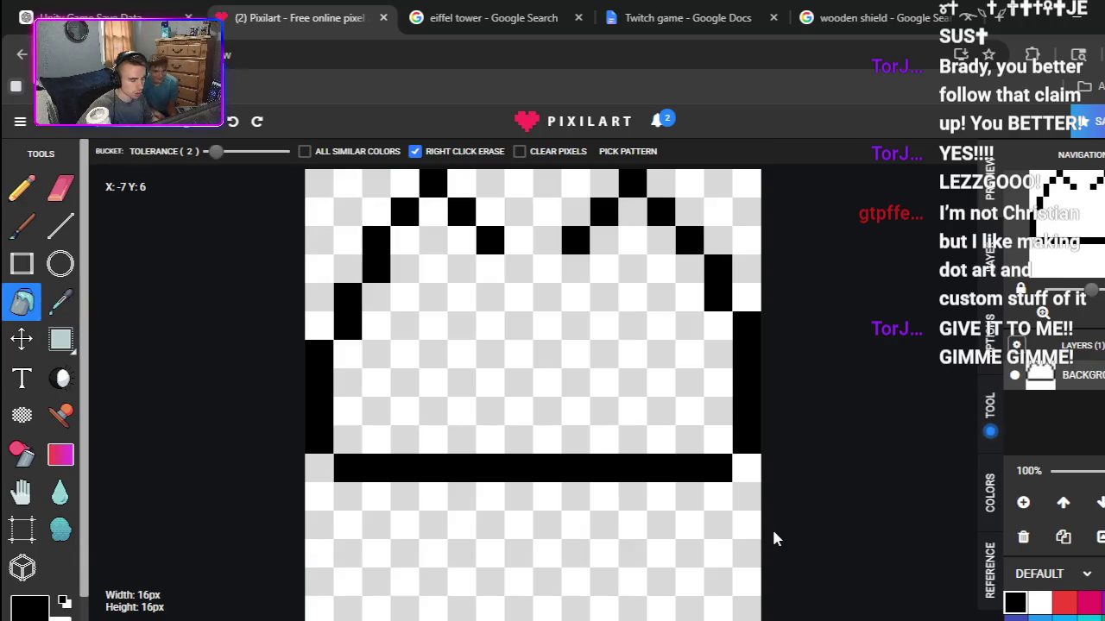
Step: Try a cyan fill and undo it, then pencil two black mouth pixels
{"action": "left_click", "coordinate": [1090, 540]}
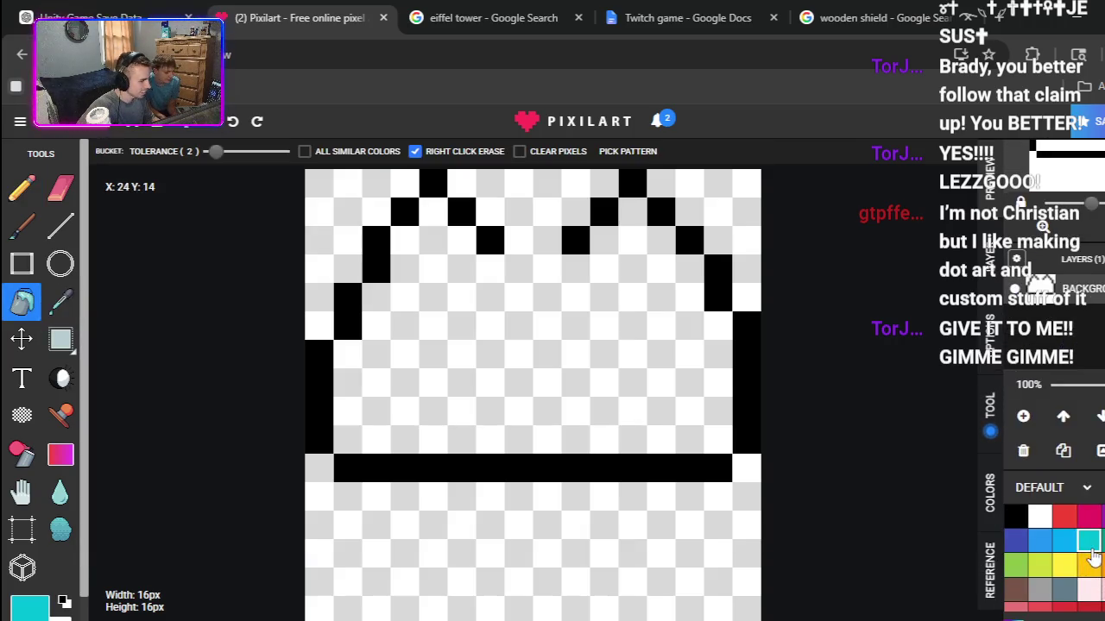
{"action": "left_click", "coordinate": [595, 408]}
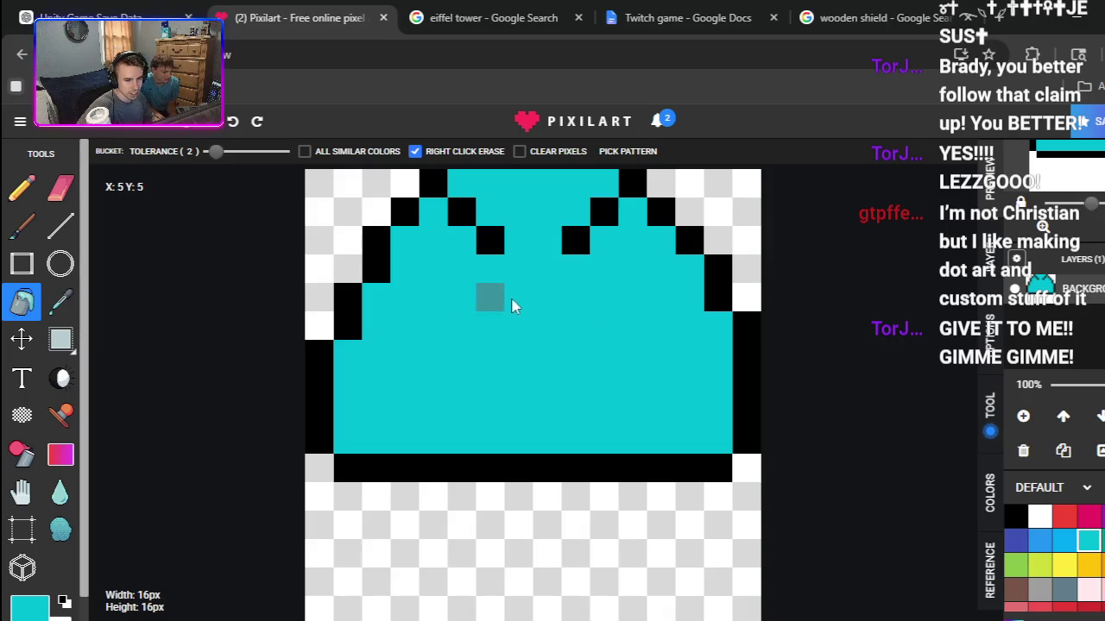
{"action": "key", "text": "ctrl+z"}
{"action": "left_click", "coordinate": [20, 190]}
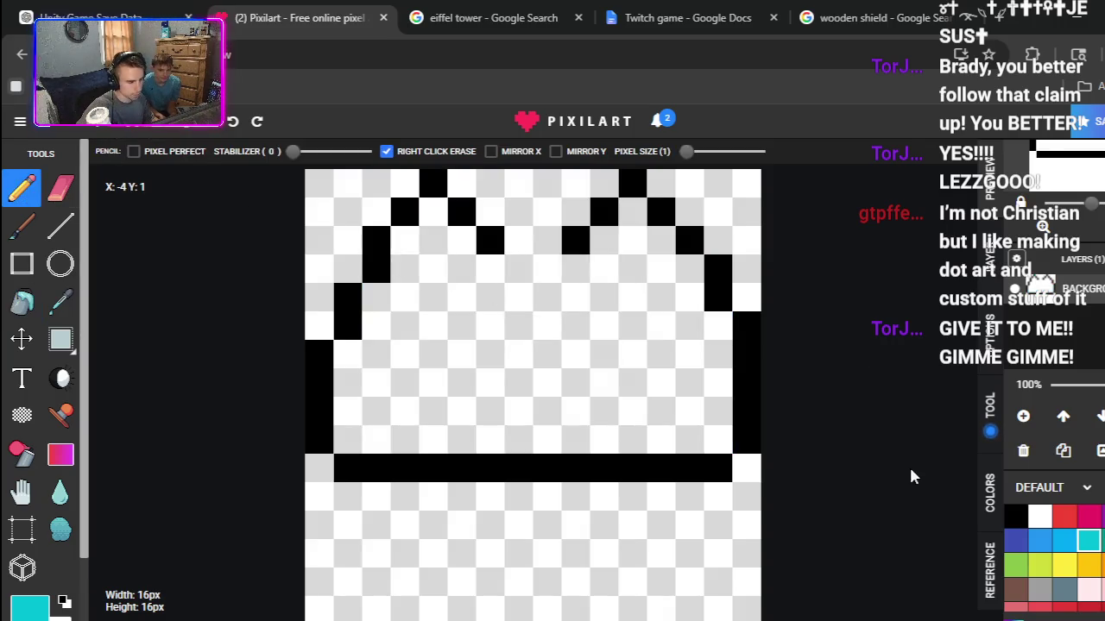
{"action": "left_click", "coordinate": [1015, 516]}
{"action": "left_click_drag", "start_coordinate": [541, 278], "coordinate": [518, 272]}
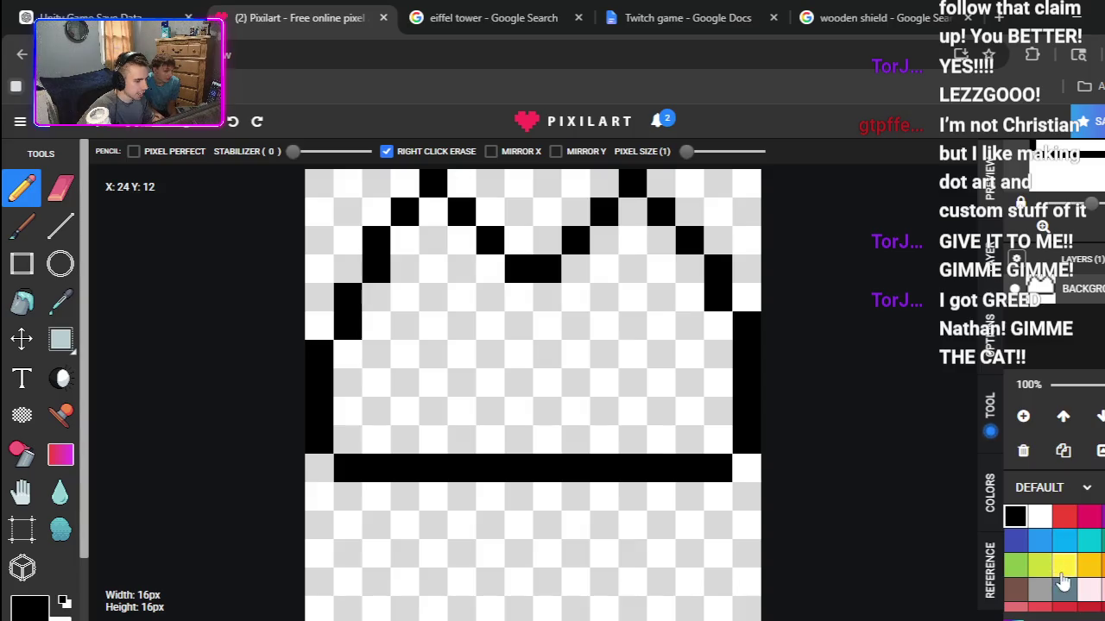
Step: Bucket-fill the crown outline's interior with orange
{"action": "left_click", "coordinate": [1090, 565]}
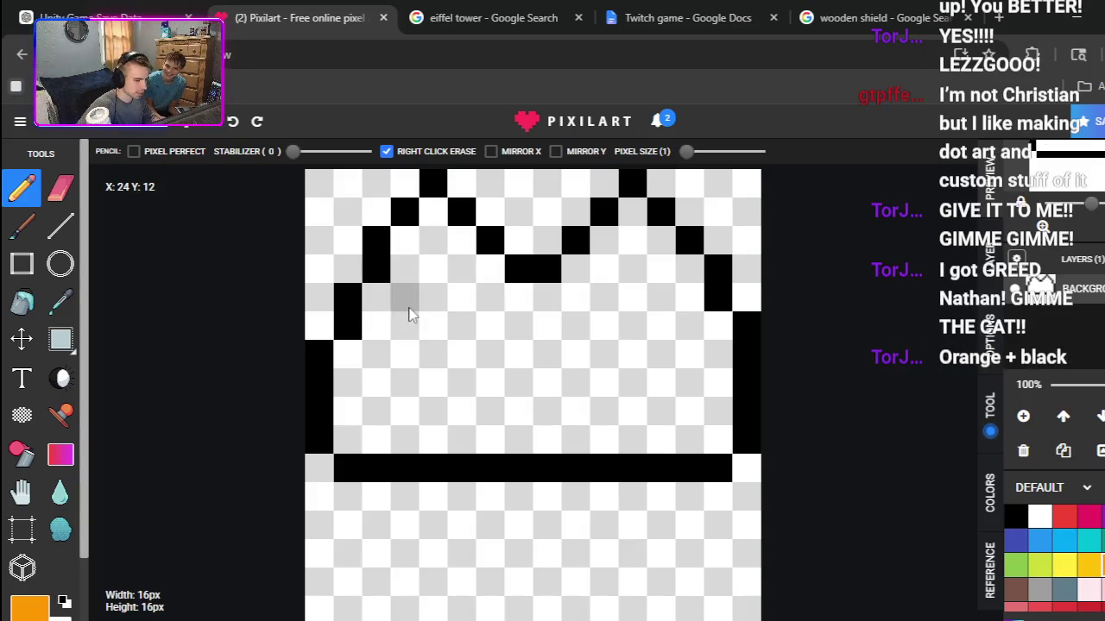
{"action": "left_click", "coordinate": [22, 302]}
{"action": "left_click", "coordinate": [509, 397]}
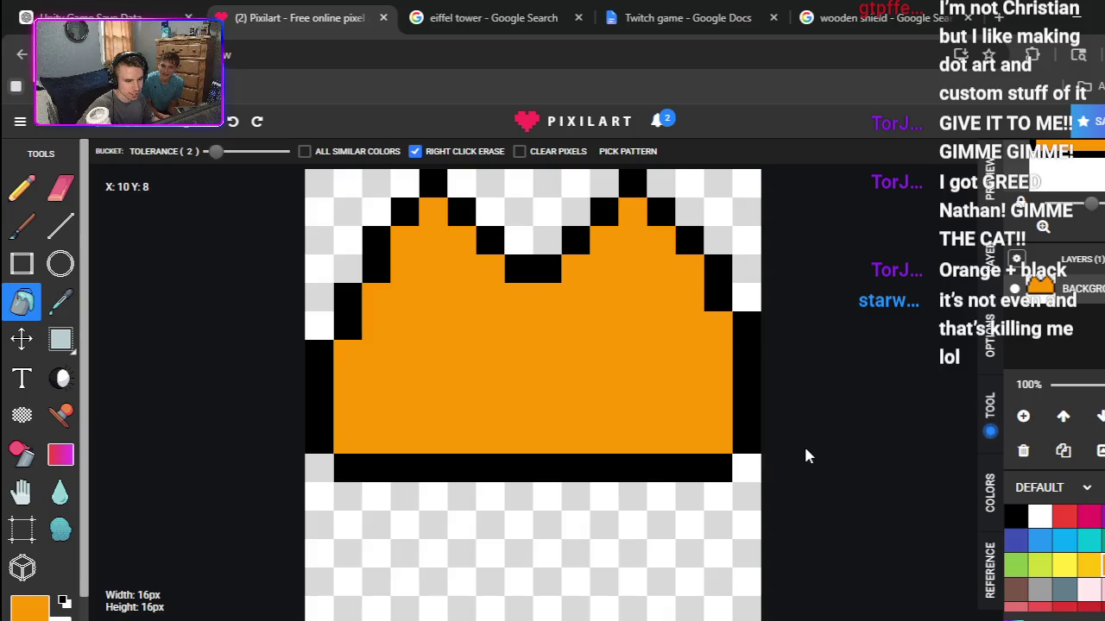
Step: Draw the left eye in black as a diagonal stroke ending in a horizontal pair
{"action": "left_click", "coordinate": [1014, 517]}
{"action": "left_click", "coordinate": [22, 187]}
{"action": "left_click", "coordinate": [405, 414]}
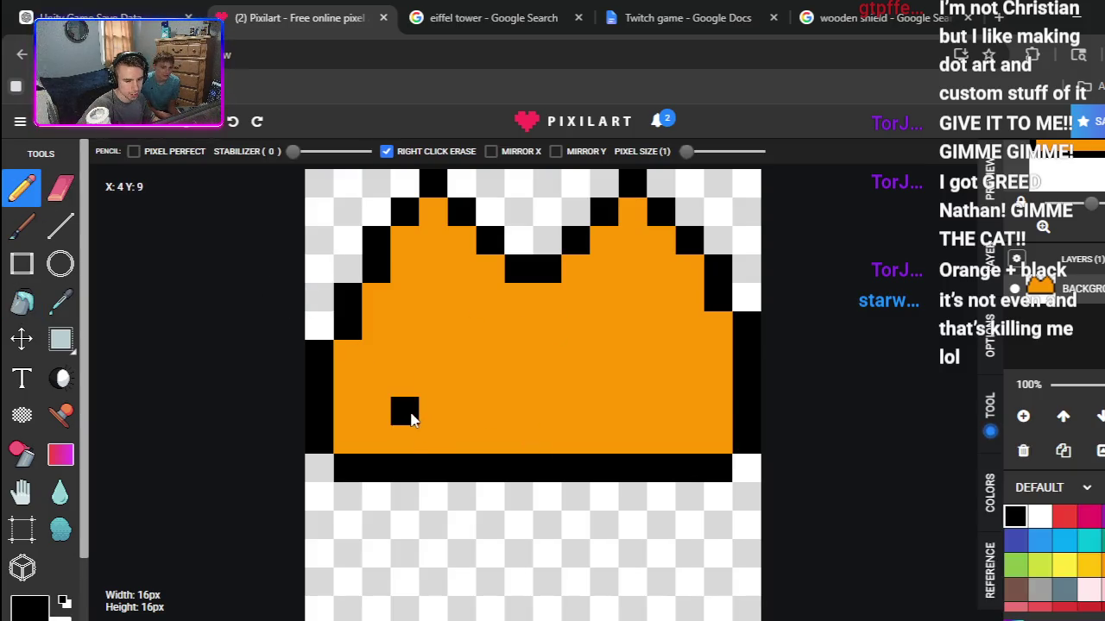
{"action": "left_click", "coordinate": [388, 419]}
{"action": "left_click", "coordinate": [431, 382]}
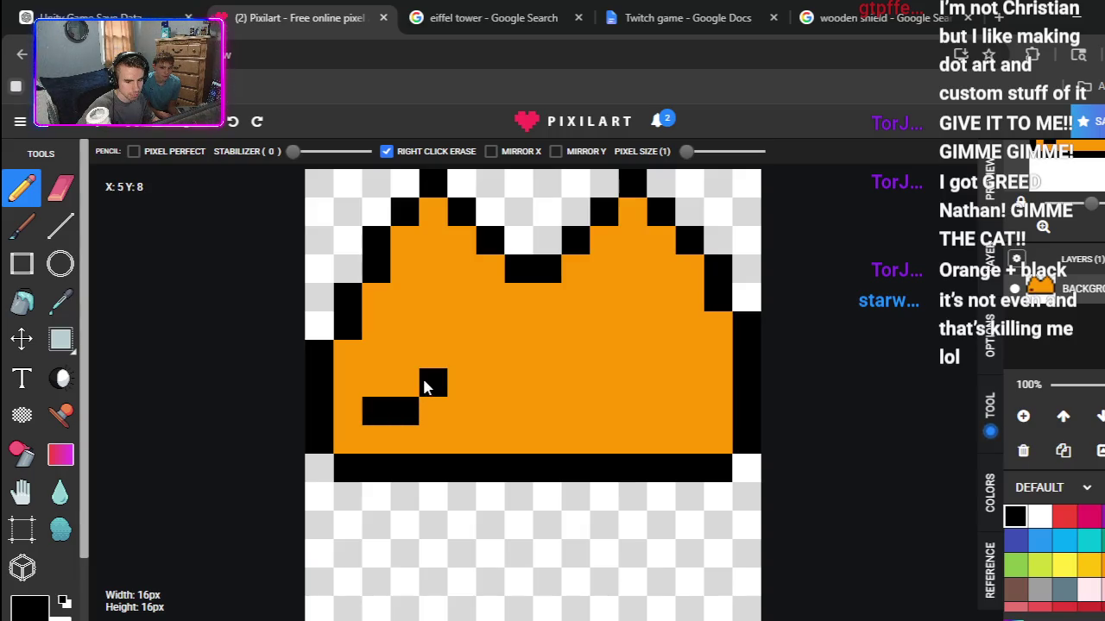
{"action": "left_click", "coordinate": [404, 356]}
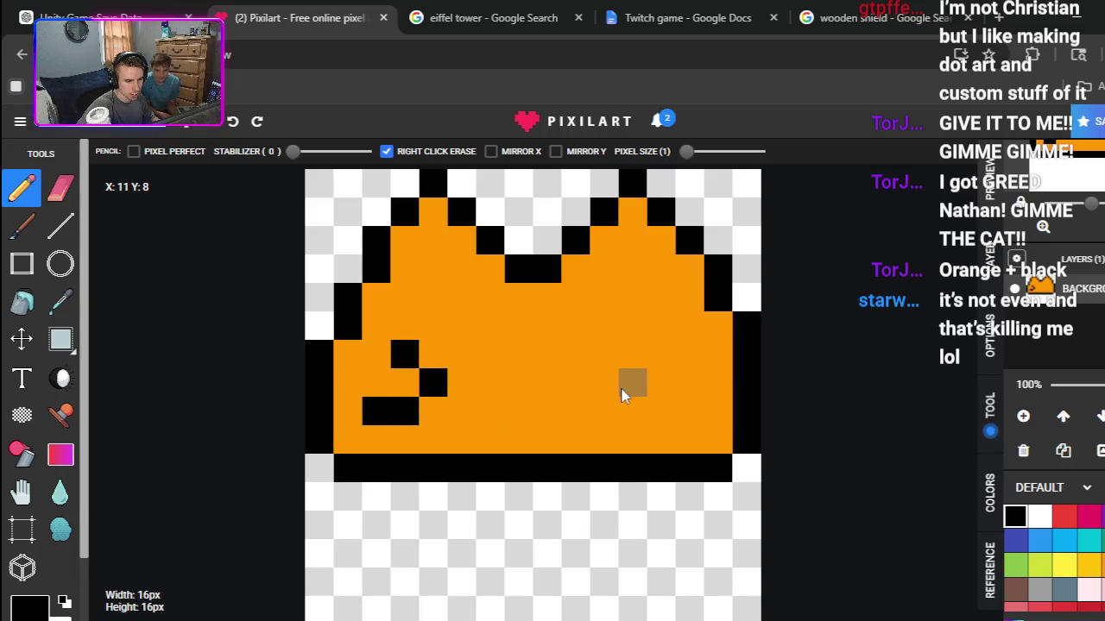
Step: Draw the right eye's black pixels, undoing the misplaced ones with Ctrl+Z
{"action": "left_click", "coordinate": [630, 409]}
{"action": "left_click", "coordinate": [654, 412]}
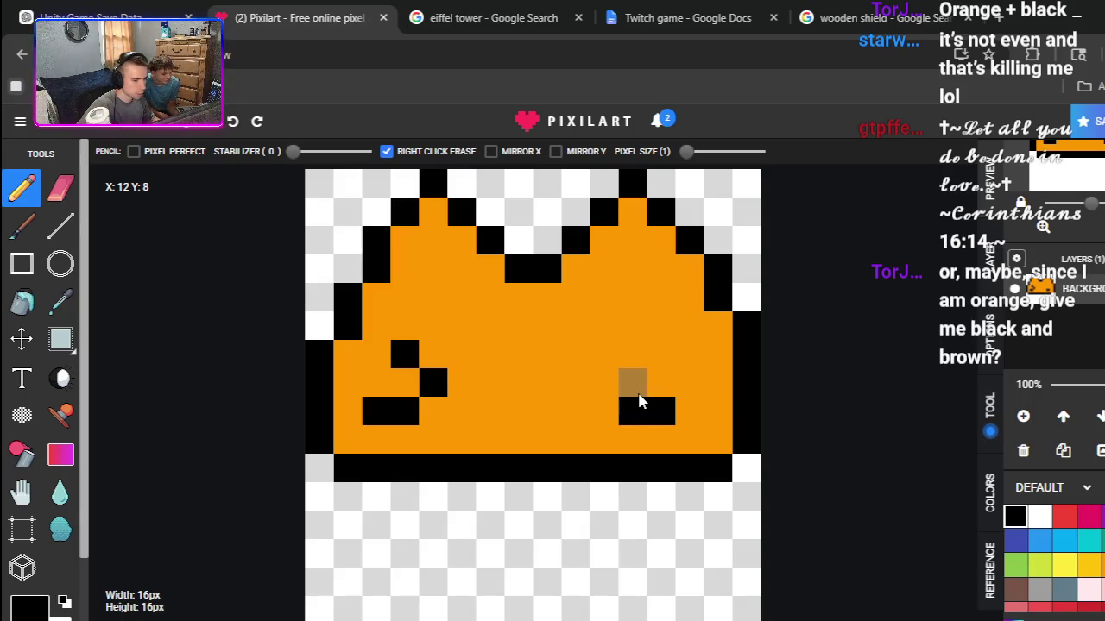
{"action": "left_click", "coordinate": [638, 396]}
{"action": "left_click", "coordinate": [660, 354]}
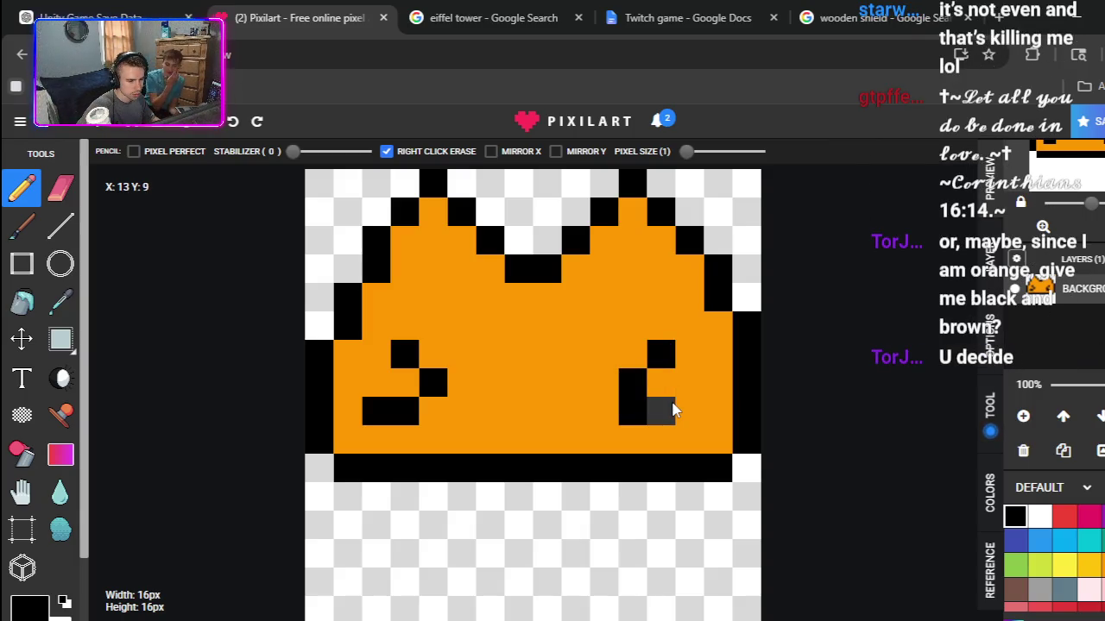
{"action": "key", "text": "ctrl+z"}
{"action": "key", "text": "ctrl+z"}
{"action": "left_click", "coordinate": [667, 413]}
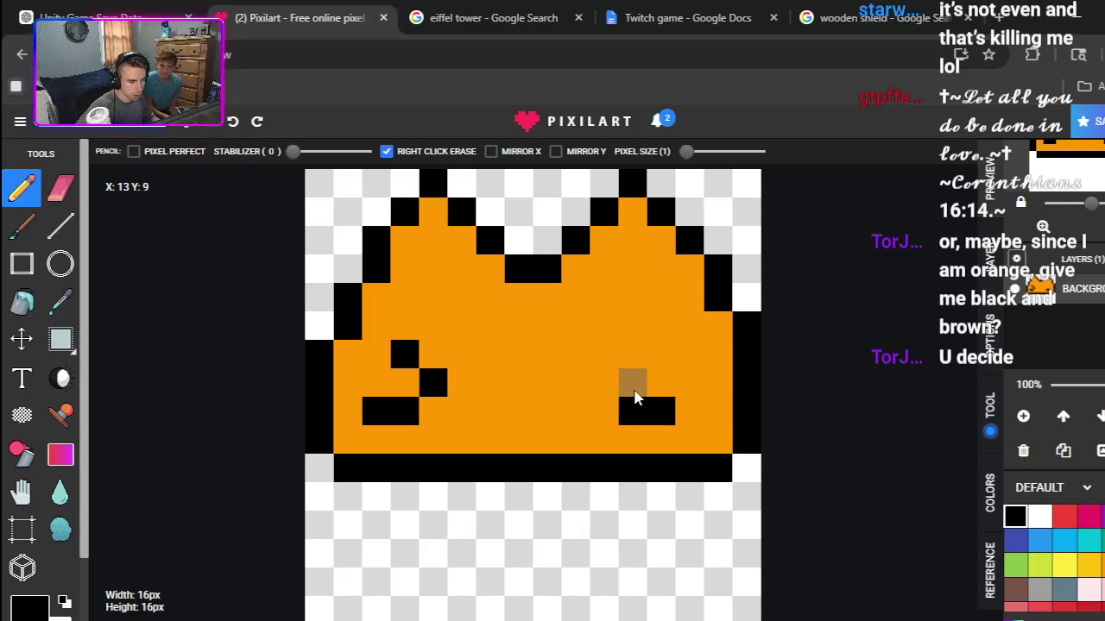
{"action": "left_click", "coordinate": [608, 384]}
{"action": "left_click", "coordinate": [628, 360]}
{"action": "key", "text": "ctrl+z"}
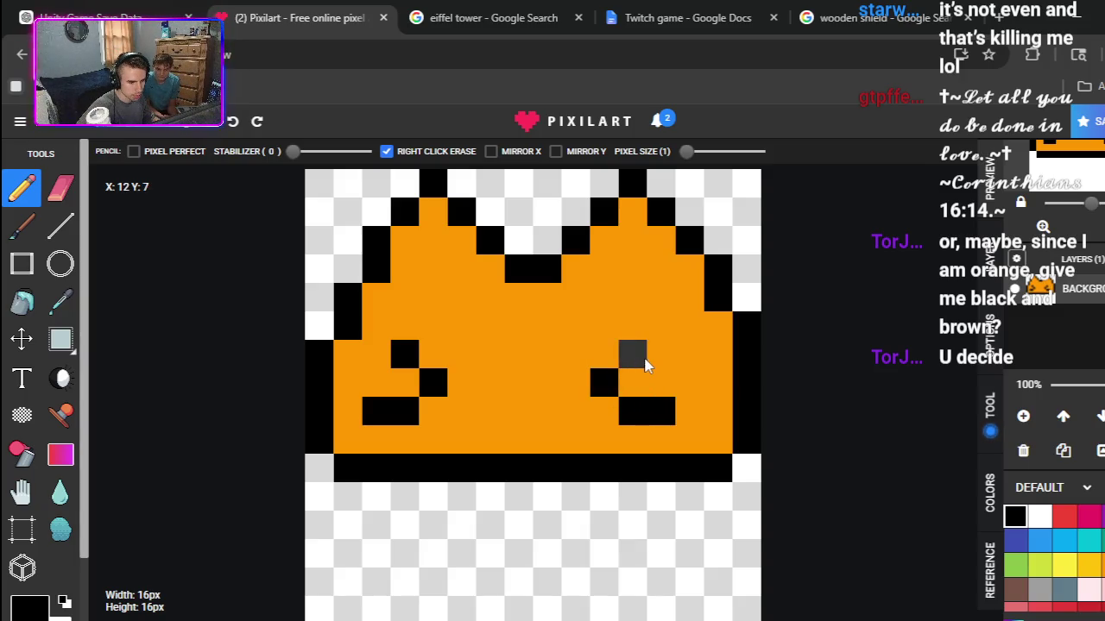
{"action": "key", "text": "ctrl+z"}
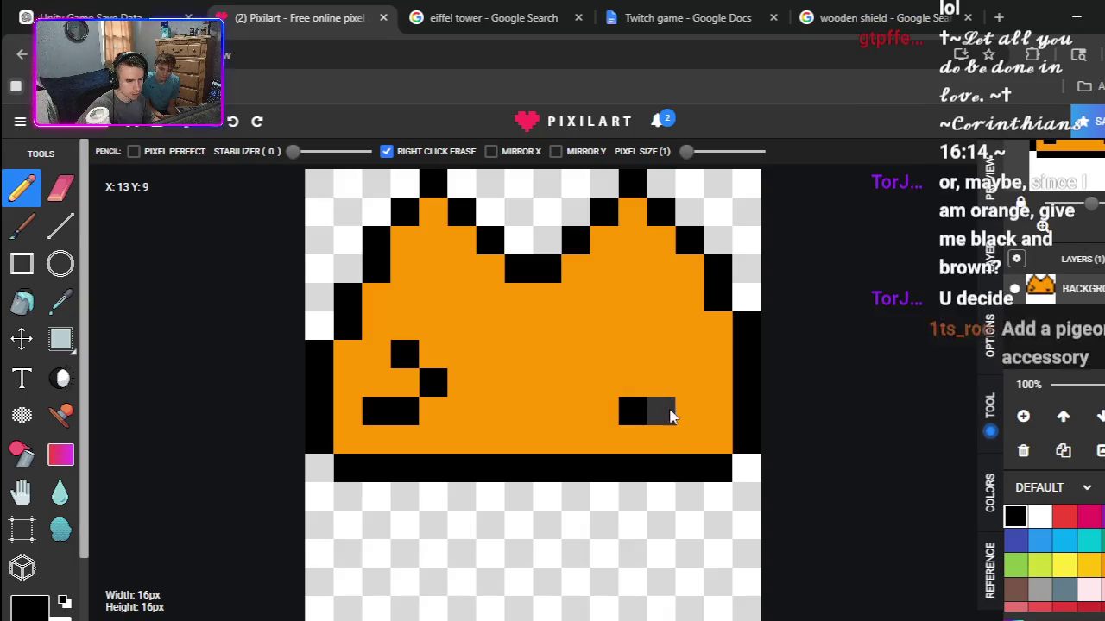
{"action": "key", "text": "ctrl+z"}
Step: Redraw the right eye mirroring the left, and add a two-pixel black mouth at bottom centre
{"action": "left_click", "coordinate": [684, 411]}
{"action": "left_click", "coordinate": [661, 412]}
{"action": "left_click", "coordinate": [643, 395]}
{"action": "left_click", "coordinate": [656, 363]}
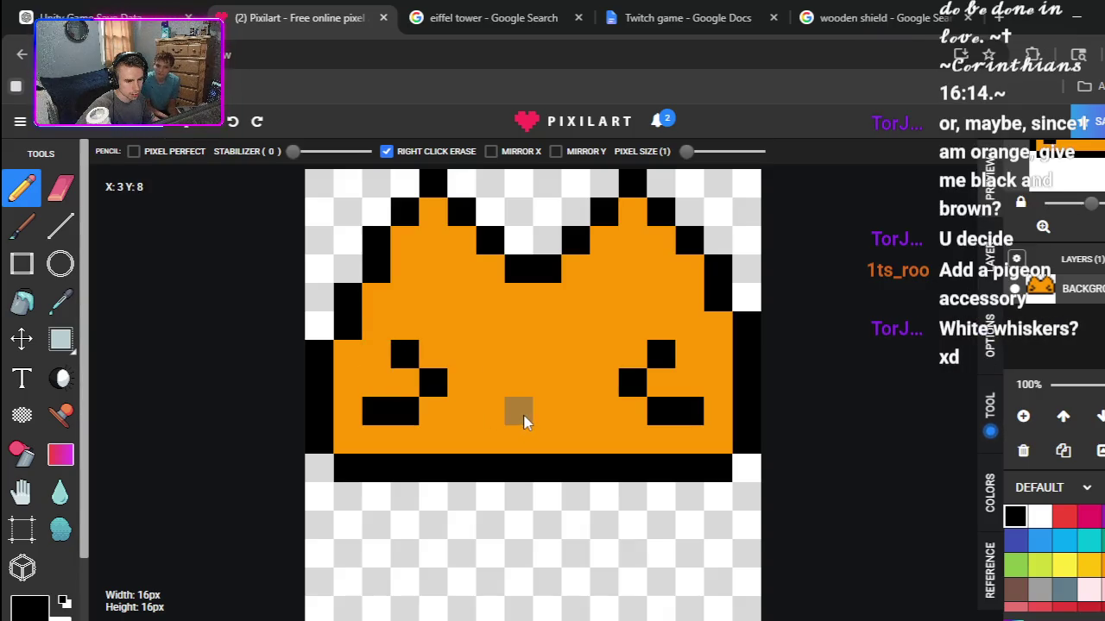
{"action": "left_click_drag", "start_coordinate": [519, 414], "coordinate": [535, 421]}
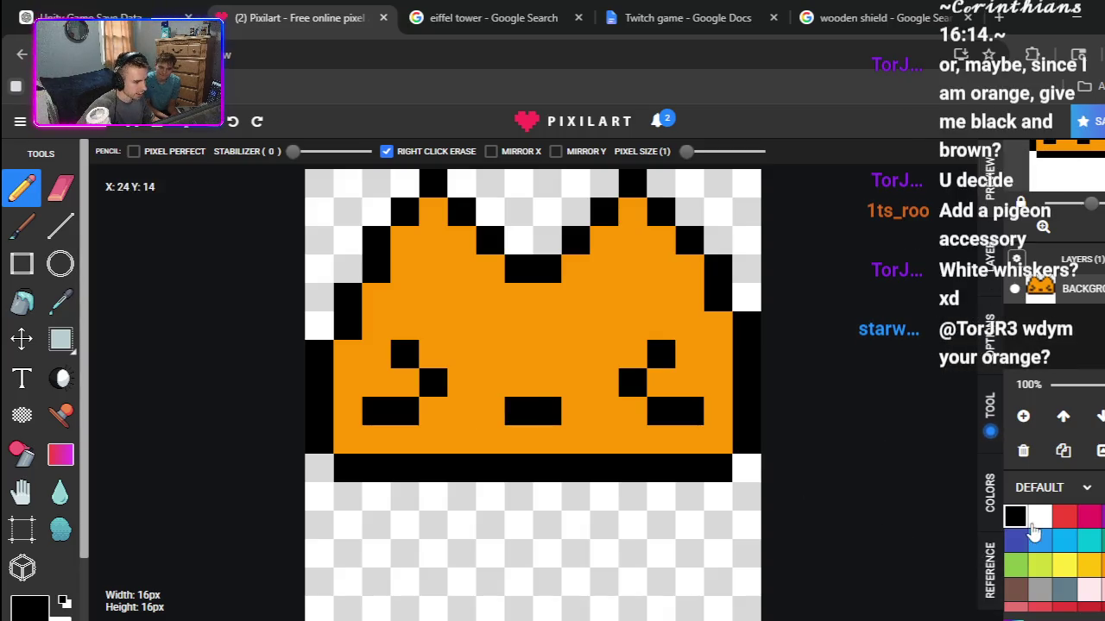
Step: Repaint both diagonal side marks white to turn them into whiskers
{"action": "left_click", "coordinate": [1040, 526]}
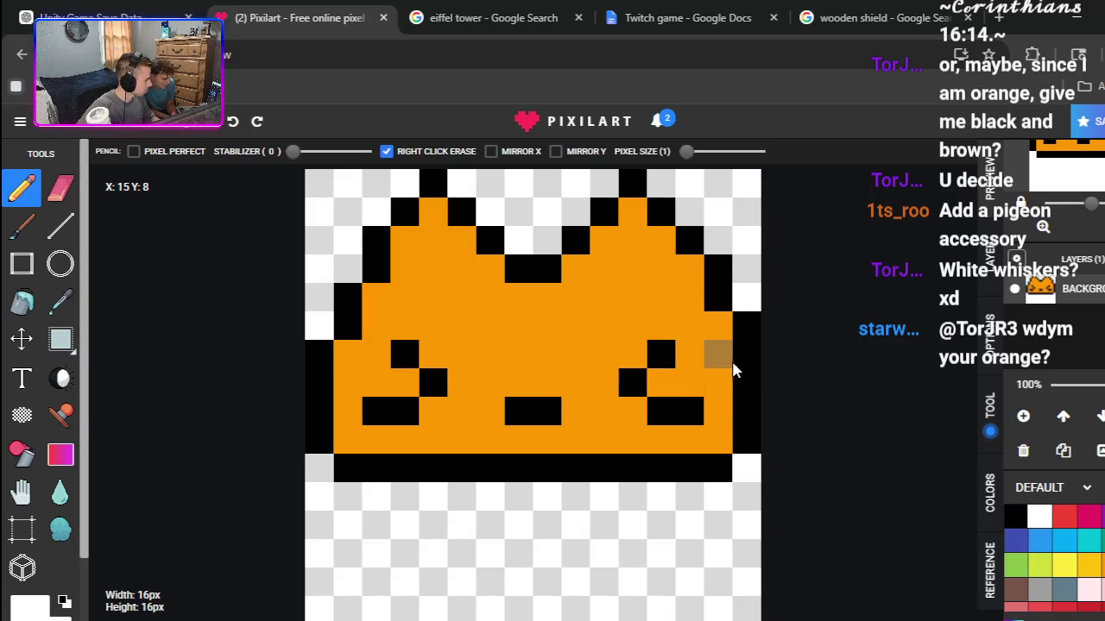
{"action": "left_click", "coordinate": [665, 363]}
{"action": "left_click", "coordinate": [632, 382]}
{"action": "left_click", "coordinate": [660, 411]}
{"action": "left_click", "coordinate": [689, 412]}
{"action": "left_click", "coordinate": [406, 355]}
{"action": "left_click", "coordinate": [406, 383]}
{"action": "left_click", "coordinate": [424, 385]}
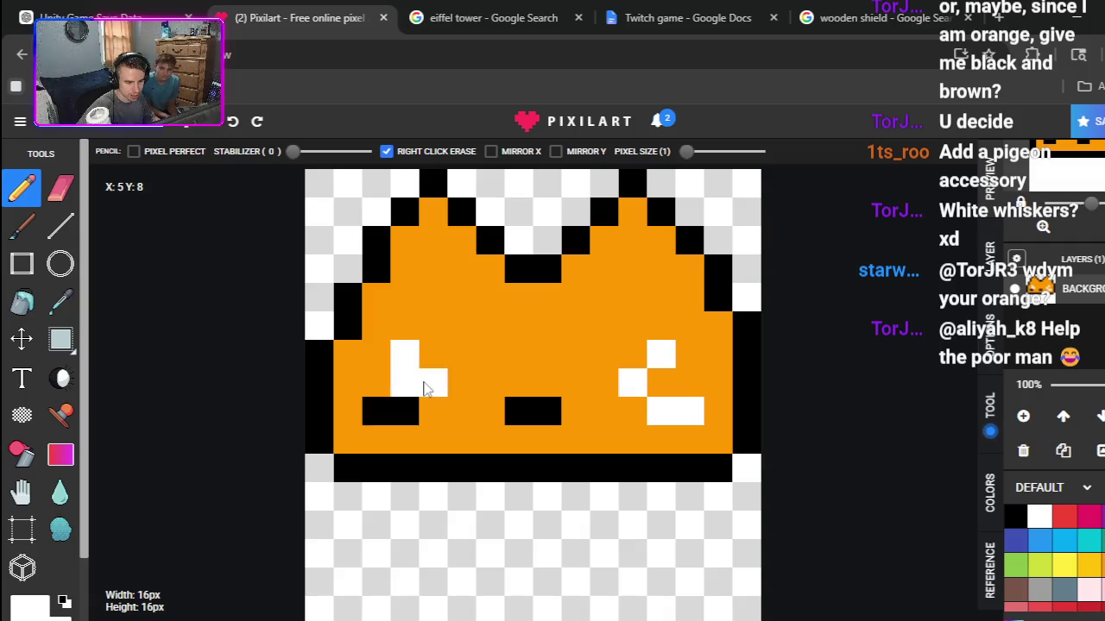
{"action": "left_click_drag", "start_coordinate": [421, 390], "coordinate": [427, 390]}
{"action": "left_click", "coordinate": [380, 409]}
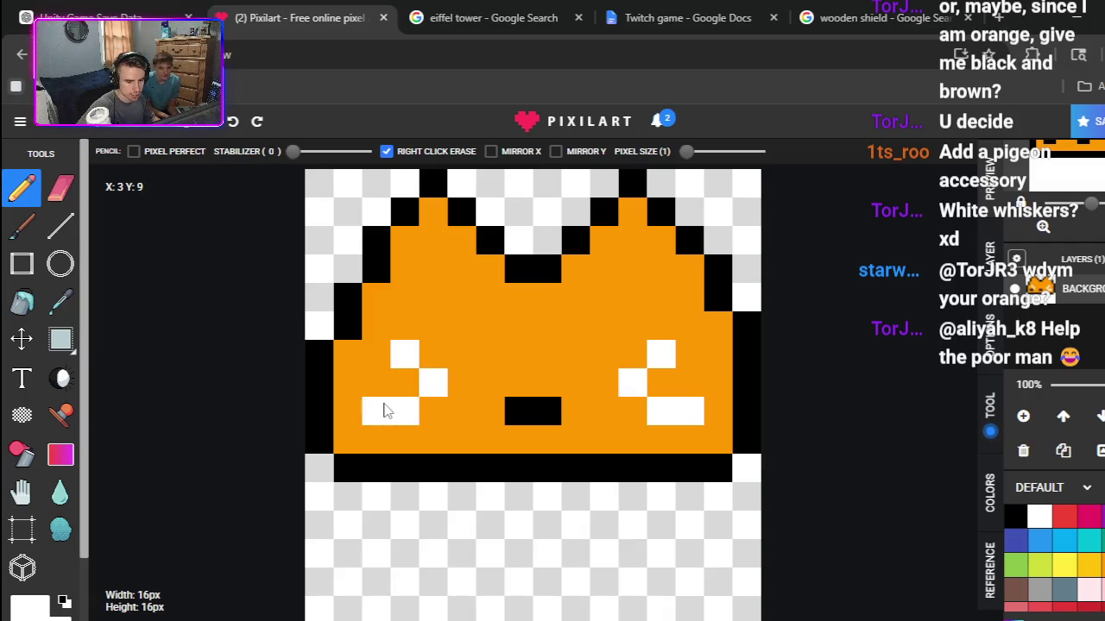
Step: Place a single black eye pixel high on each side of the face, undoing the extra pixels
{"action": "left_click", "coordinate": [1016, 517]}
{"action": "left_click", "coordinate": [604, 326]}
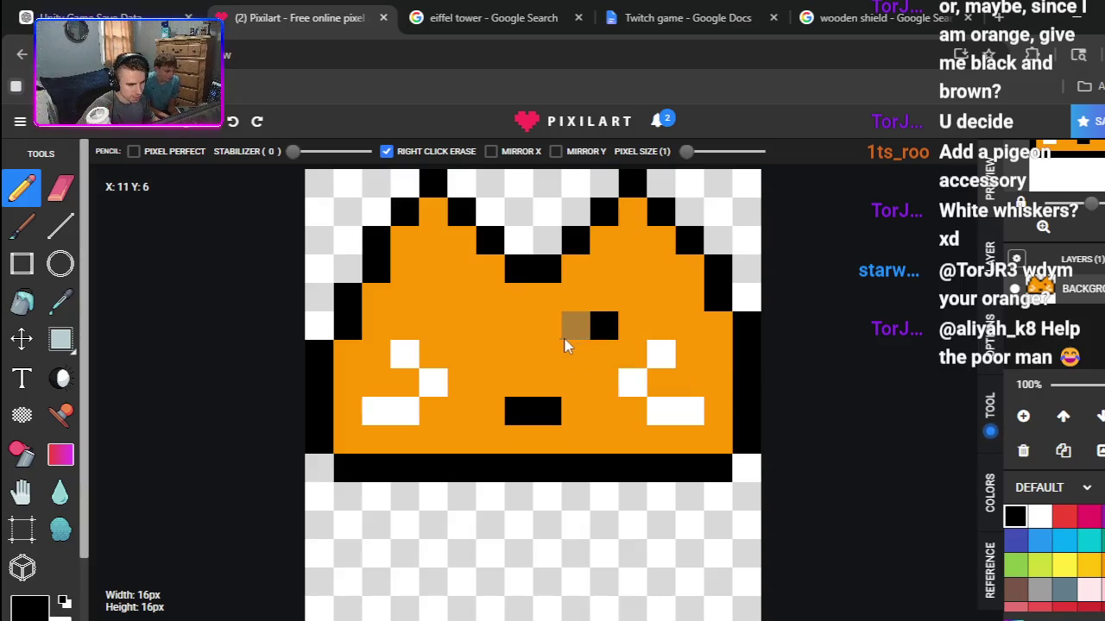
{"action": "left_click", "coordinate": [462, 325]}
{"action": "left_click", "coordinate": [490, 326]}
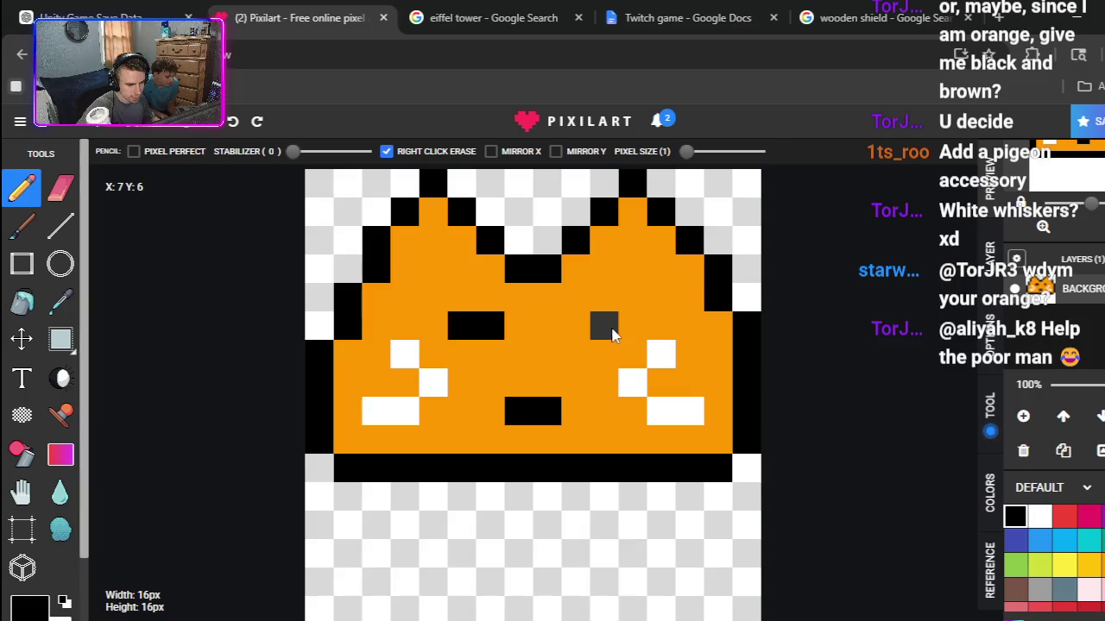
{"action": "left_click", "coordinate": [632, 326]}
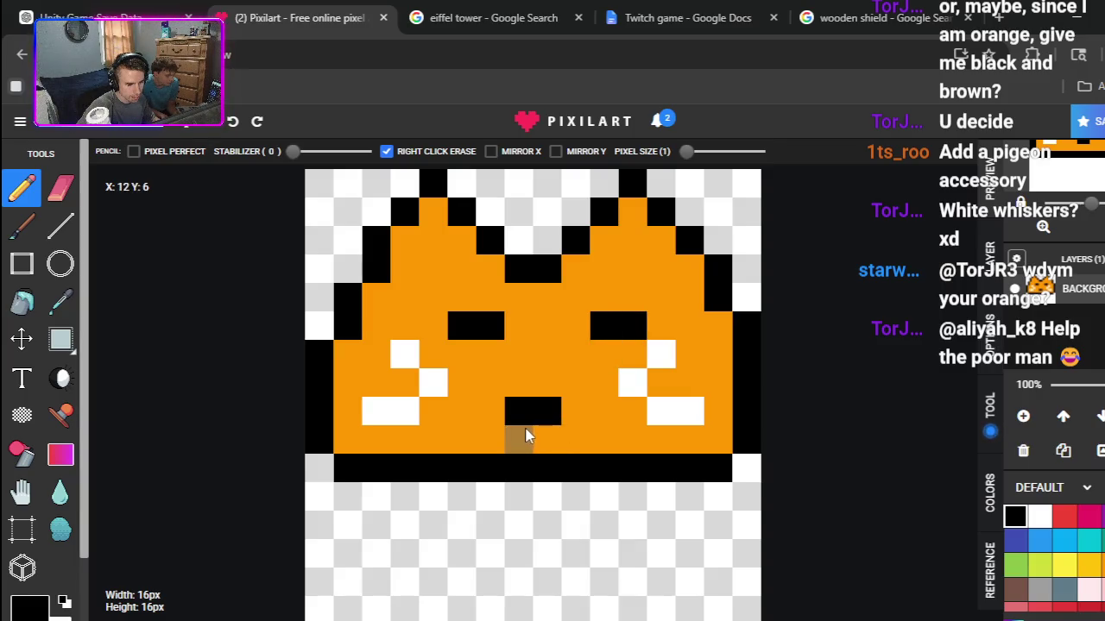
{"action": "key", "text": "ctrl+z"}
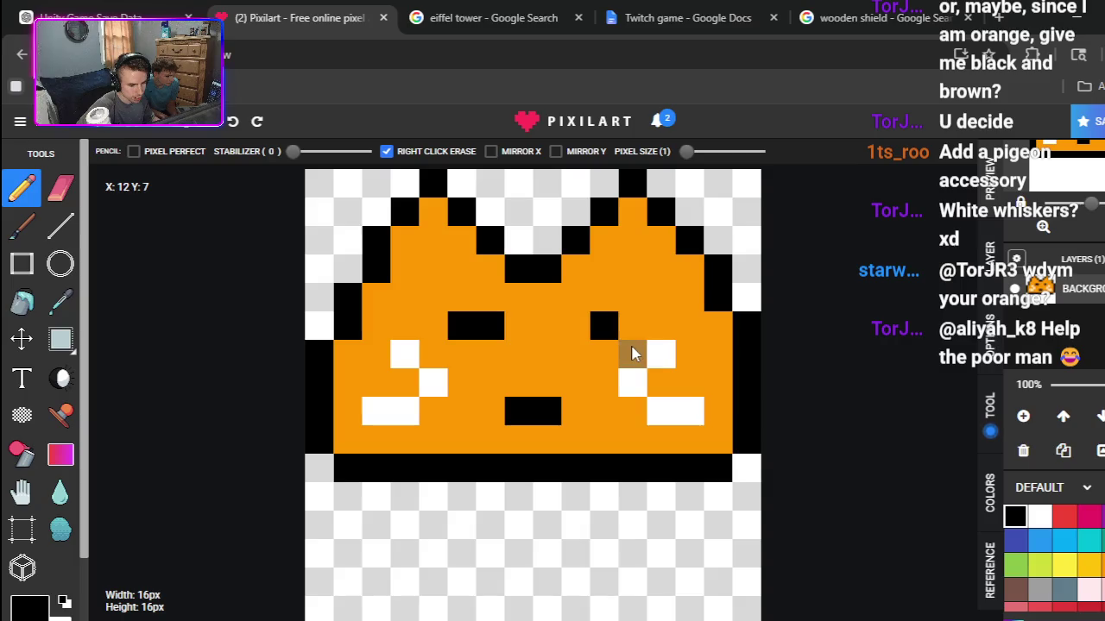
{"action": "key", "text": "ctrl+z"}
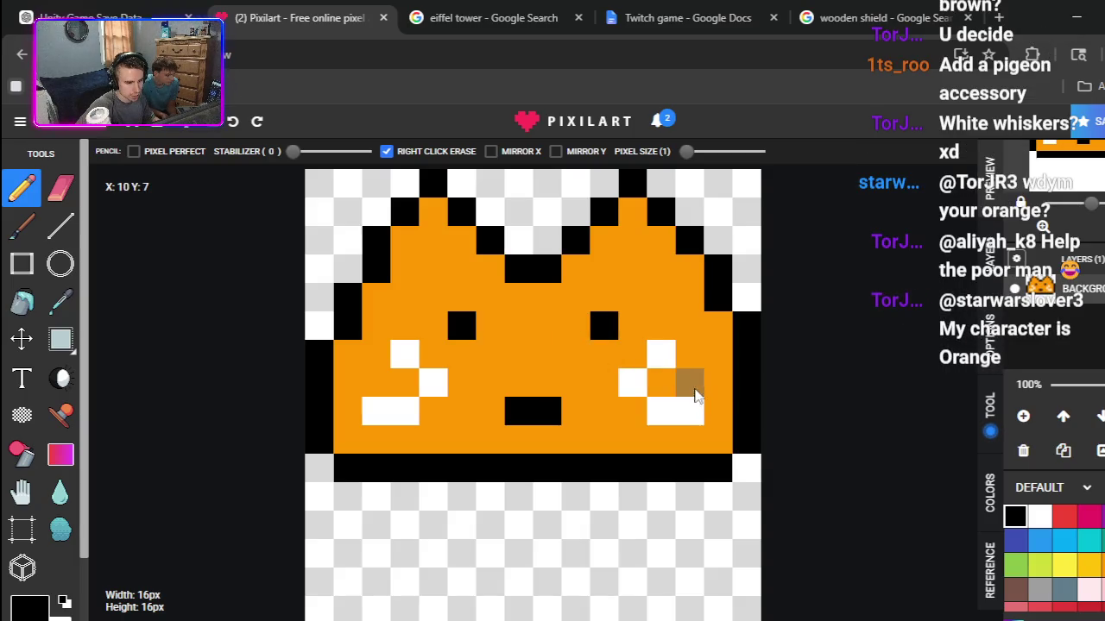
{"action": "left_click", "coordinate": [1041, 542]}
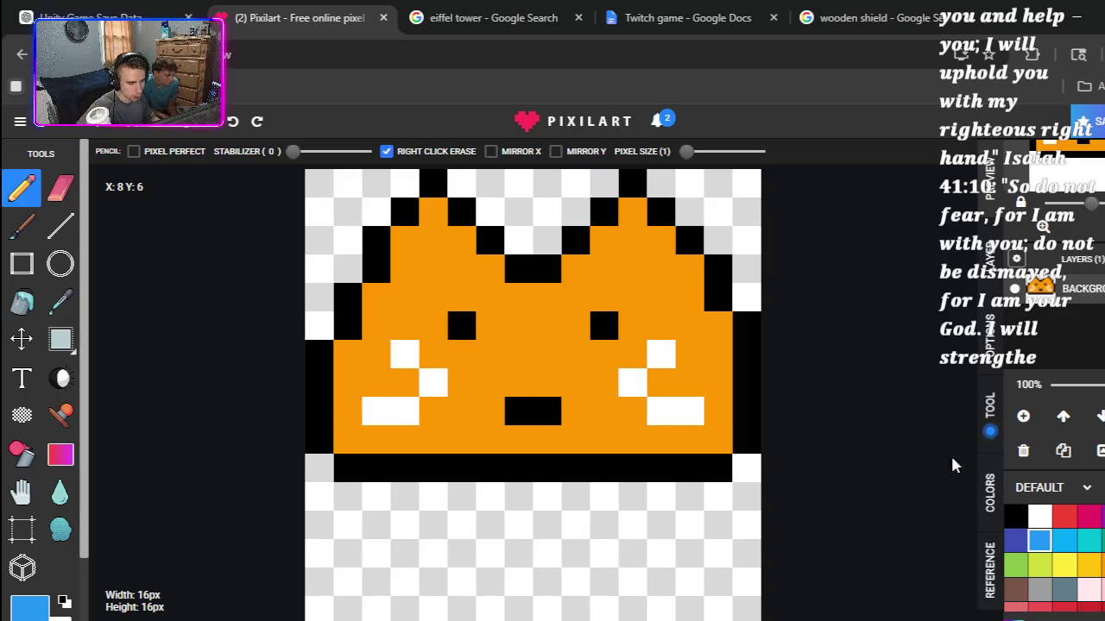
Step: Pick white, then settle on the green swatch as the drawing colour
{"action": "left_click", "coordinate": [1040, 521]}
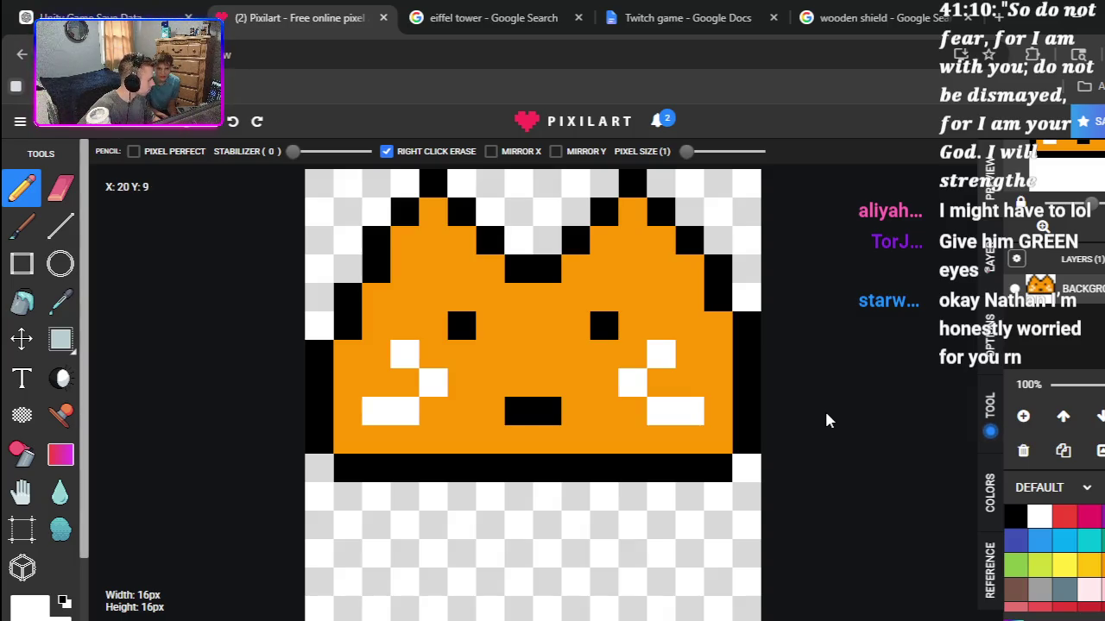
{"action": "left_click", "coordinate": [1015, 564]}
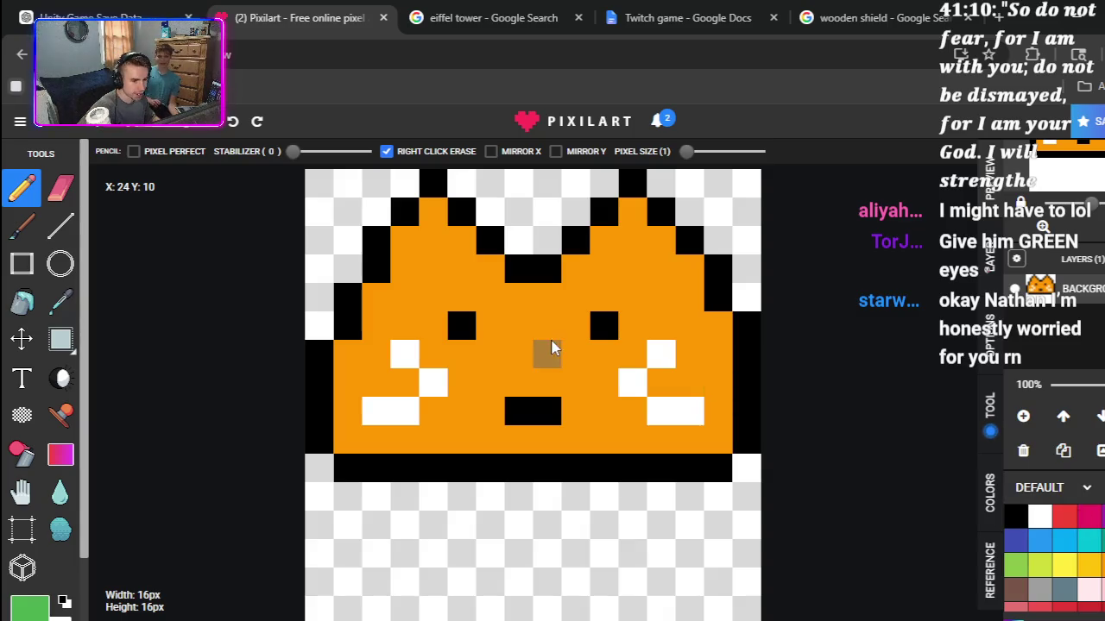
{"action": "left_click", "coordinate": [462, 325]}
{"action": "left_click", "coordinate": [605, 325]}
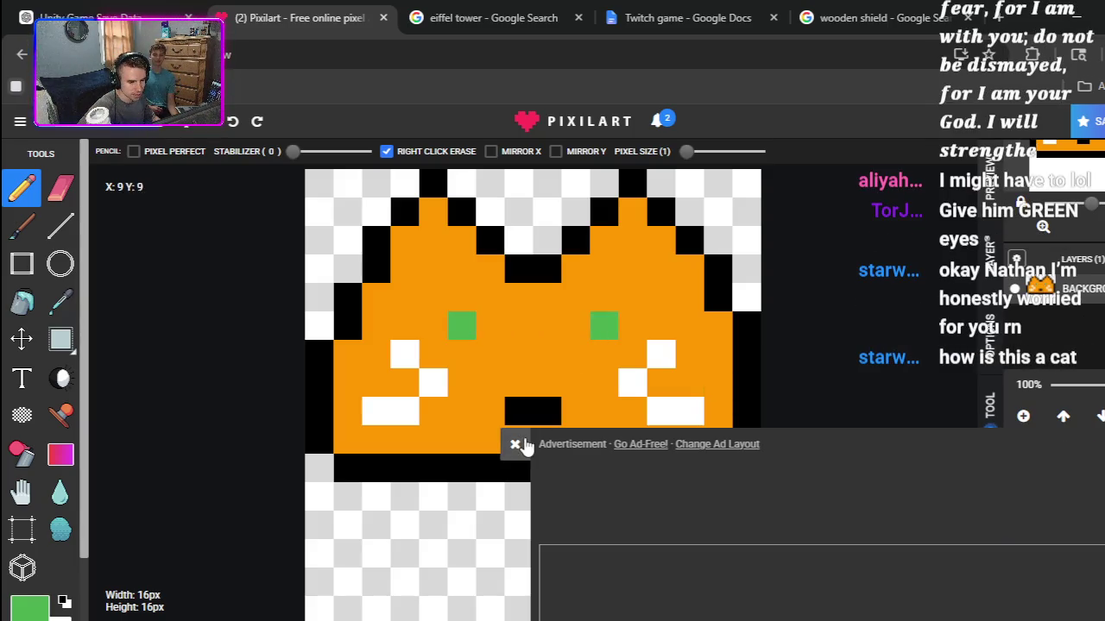
{"action": "left_click", "coordinate": [514, 443]}
{"action": "left_click", "coordinate": [1039, 516]}
{"action": "left_click", "coordinate": [604, 297]}
{"action": "left_click", "coordinate": [461, 297]}
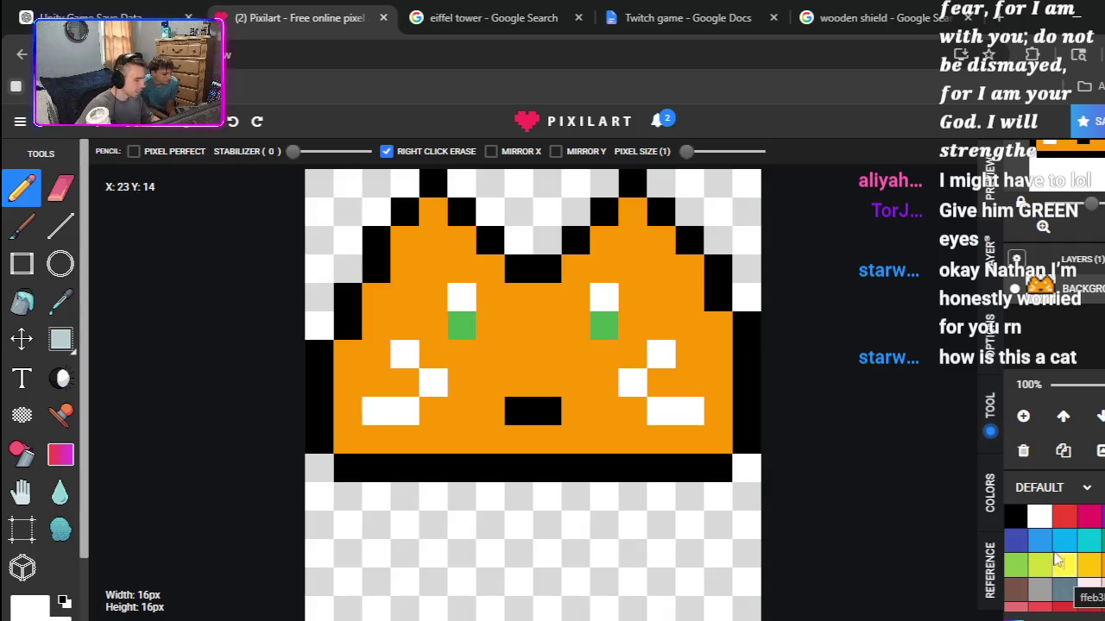
{"action": "left_click", "coordinate": [1015, 516]}
{"action": "left_click", "coordinate": [632, 241]}
{"action": "left_click", "coordinate": [632, 269]}
{"action": "left_click", "coordinate": [705, 303]}
{"action": "left_click", "coordinate": [433, 241]}
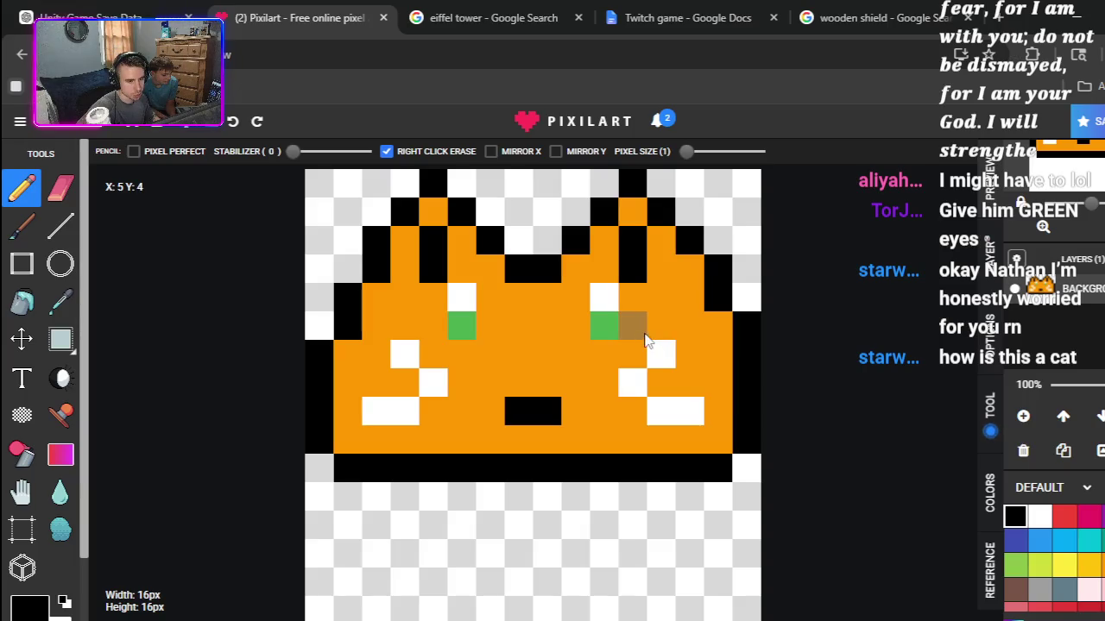
{"action": "left_click", "coordinate": [634, 265]}
{"action": "left_click", "coordinate": [632, 241]}
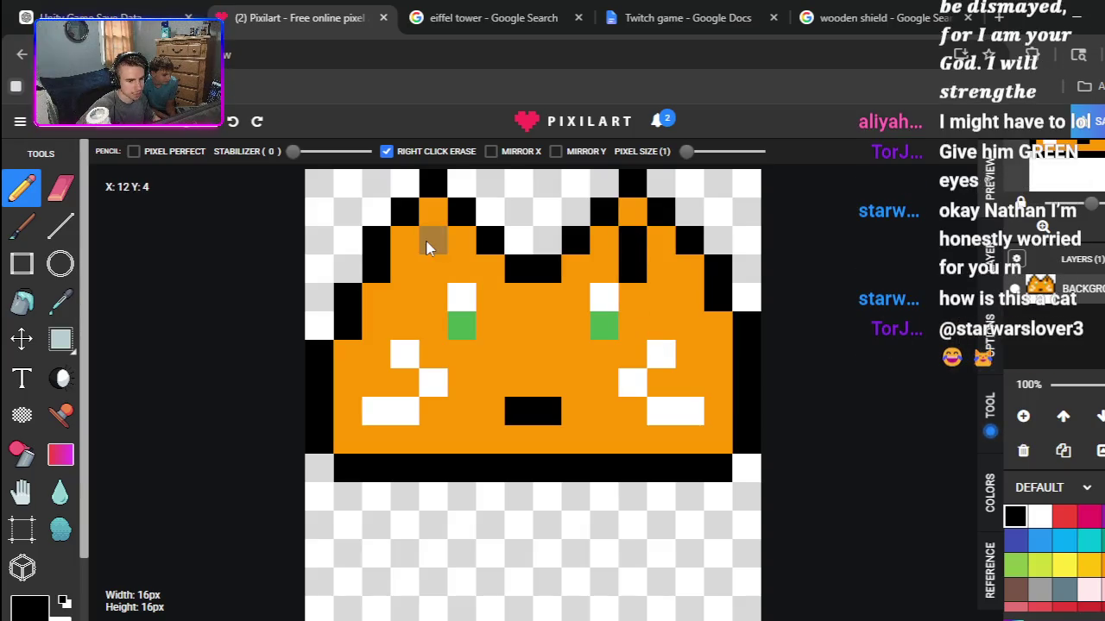
{"action": "left_click", "coordinate": [432, 240]}
{"action": "left_click", "coordinate": [432, 266]}
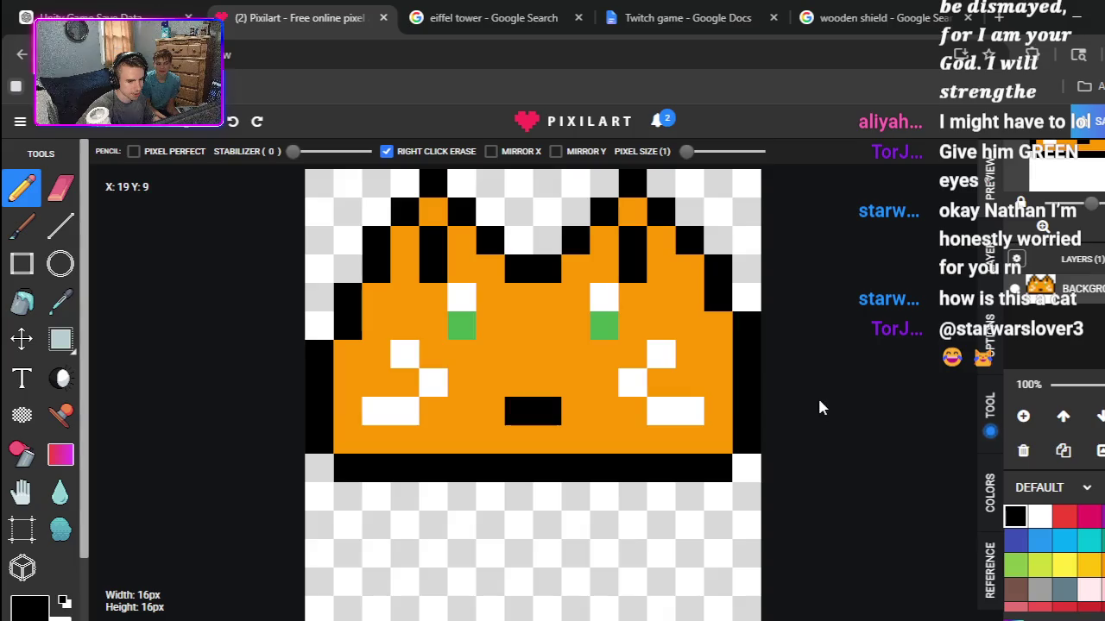
{"action": "left_click", "coordinate": [1089, 590]}
Step: Paint a light pink strip inside the right ear and the left ear
{"action": "left_click_drag", "start_coordinate": [634, 242], "coordinate": [633, 269]}
{"action": "left_click_drag", "start_coordinate": [433, 241], "coordinate": [434, 268]}
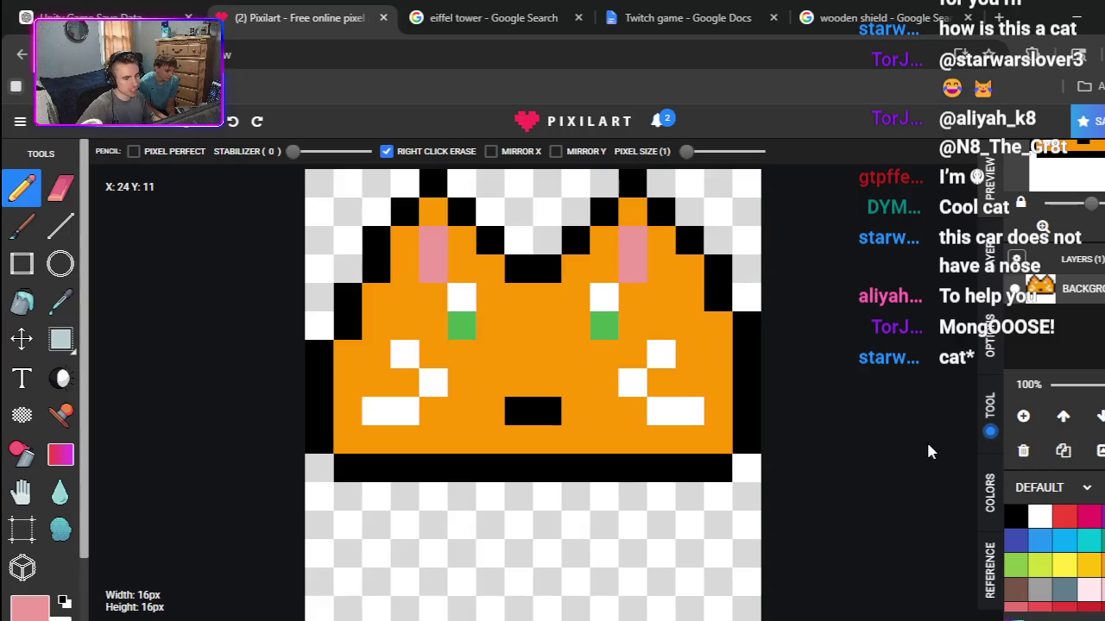
{"action": "left_click", "coordinate": [1015, 516]}
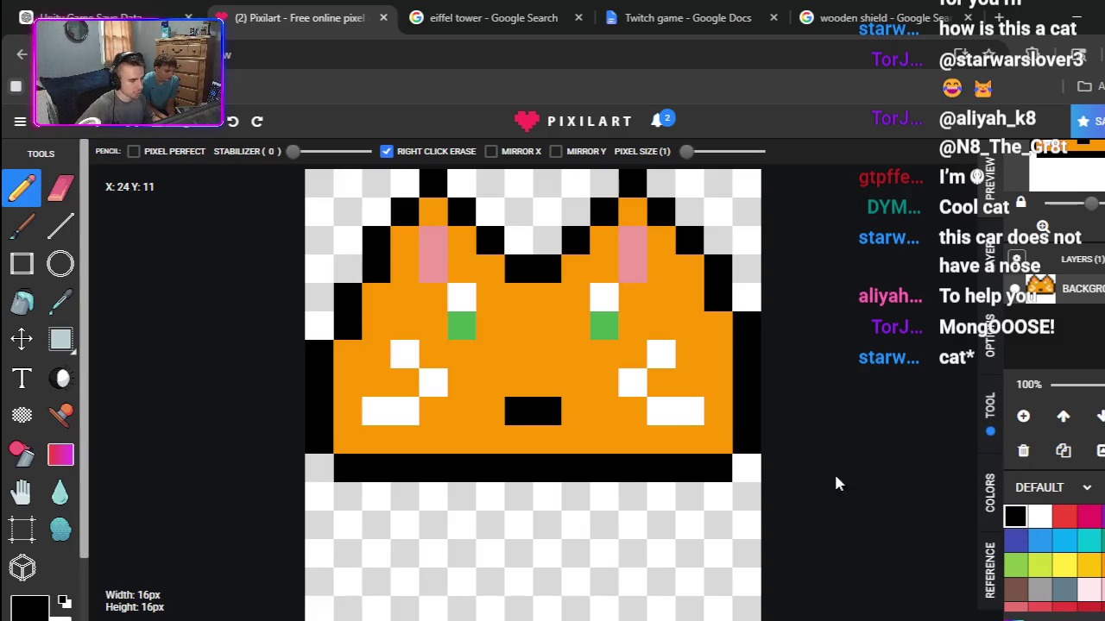
Step: Pencil two black nose cells above the mouth, undoing the stray pixels
{"action": "left_click", "coordinate": [522, 357]}
{"action": "left_click", "coordinate": [545, 356]}
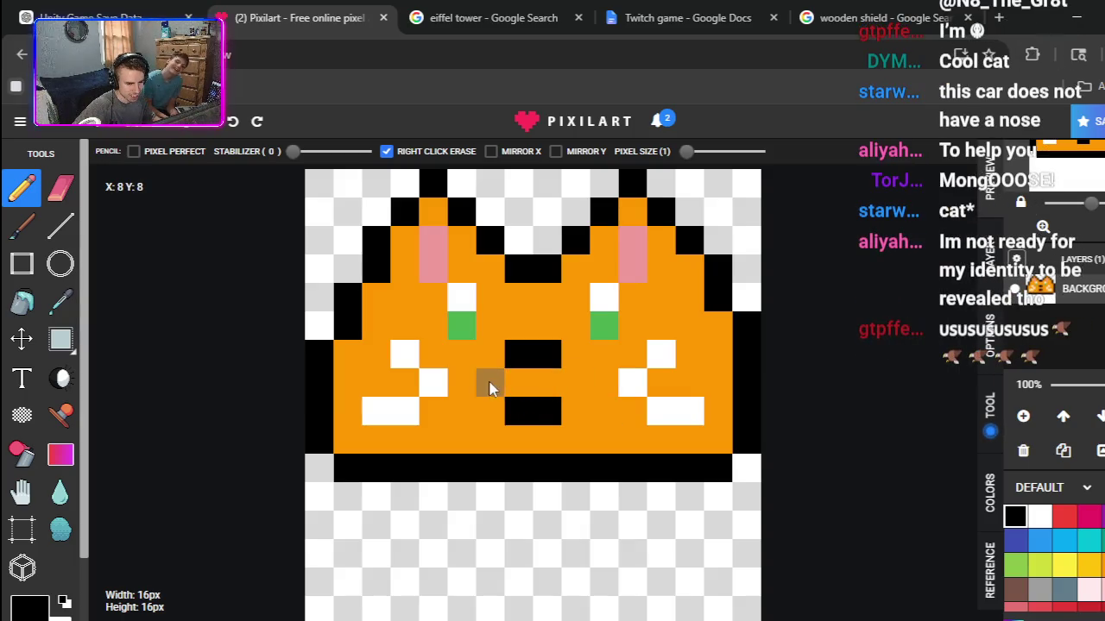
{"action": "left_click", "coordinate": [490, 382]}
{"action": "left_click", "coordinate": [574, 383]}
{"action": "key", "text": "ctrl+z"}
{"action": "key", "text": "ctrl+z"}
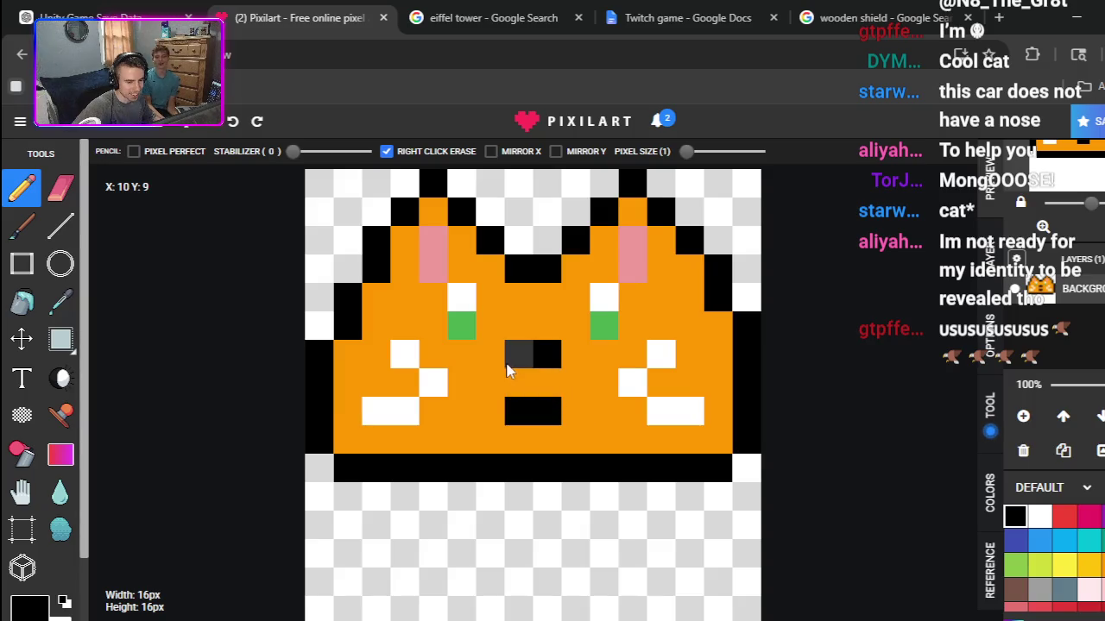
{"action": "left_click_drag", "start_coordinate": [518, 348], "coordinate": [519, 326]}
{"action": "key", "text": "ctrl+z"}
{"action": "key", "text": "ctrl+z"}
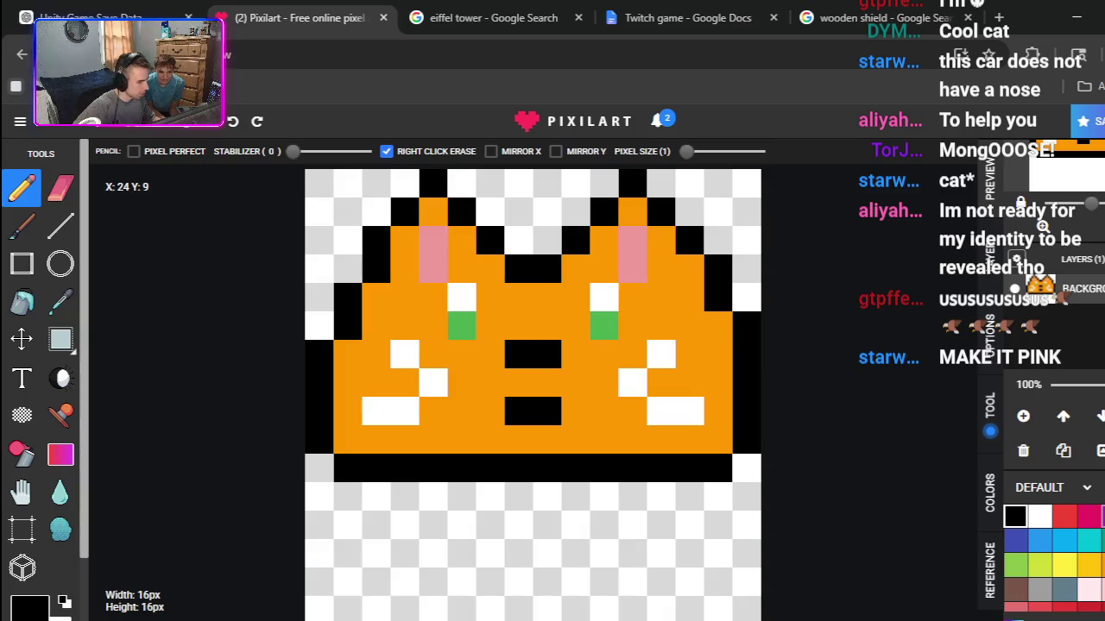
Step: Recolour the two nose cells light pink after trying and undoing purple
{"action": "left_click", "coordinate": [1096, 516]}
{"action": "left_click_drag", "start_coordinate": [553, 360], "coordinate": [517, 357]}
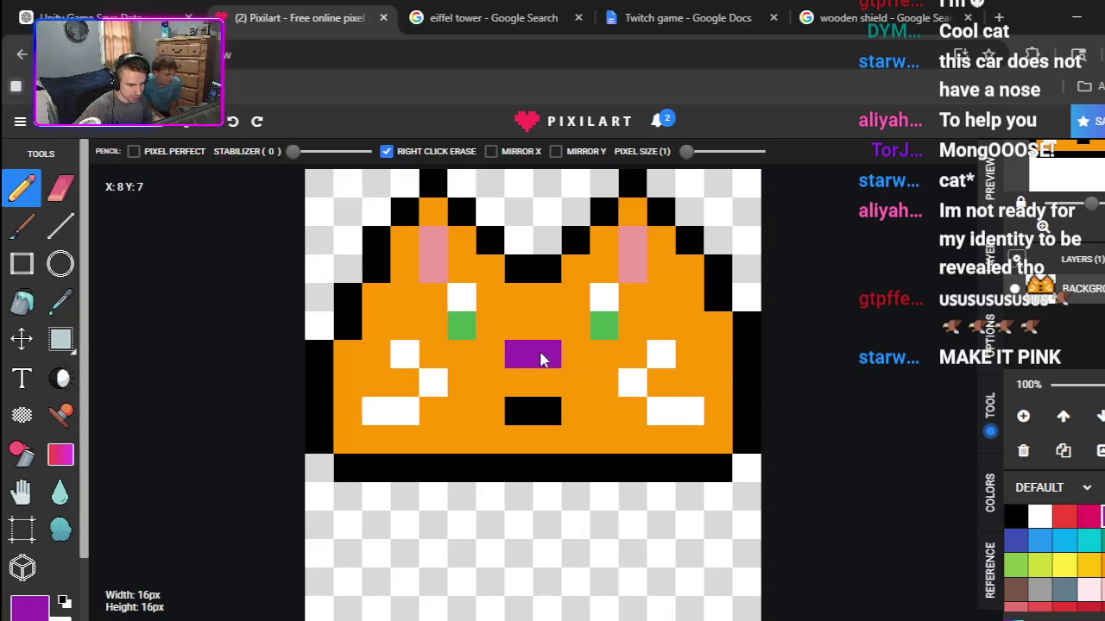
{"action": "key", "text": "ctrl+z"}
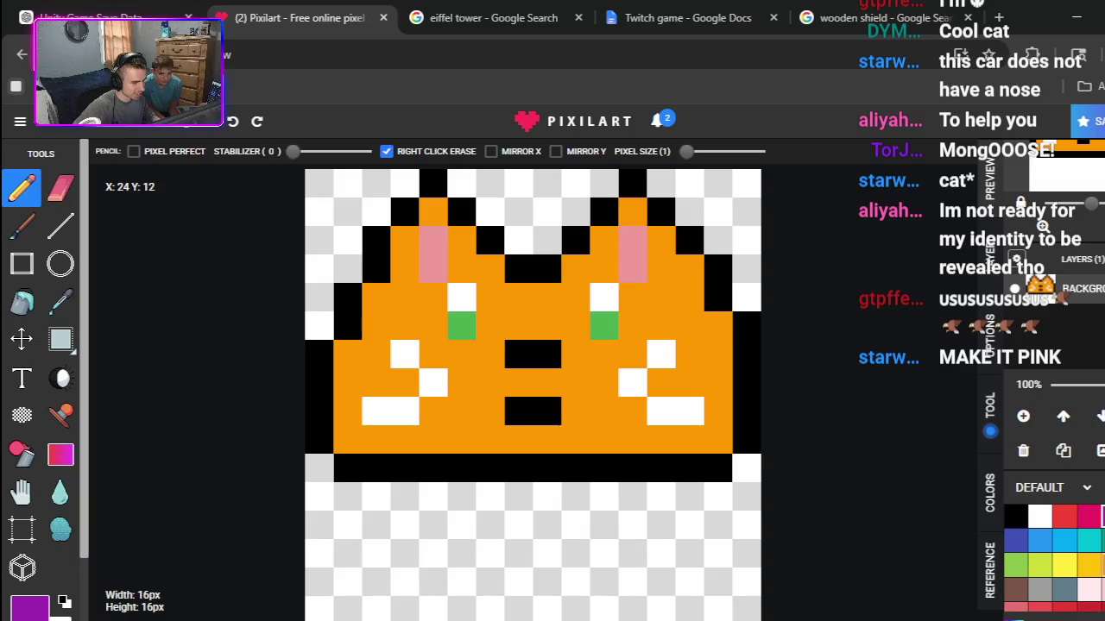
{"action": "left_click", "coordinate": [1091, 569]}
{"action": "left_click_drag", "start_coordinate": [547, 355], "coordinate": [518, 355]}
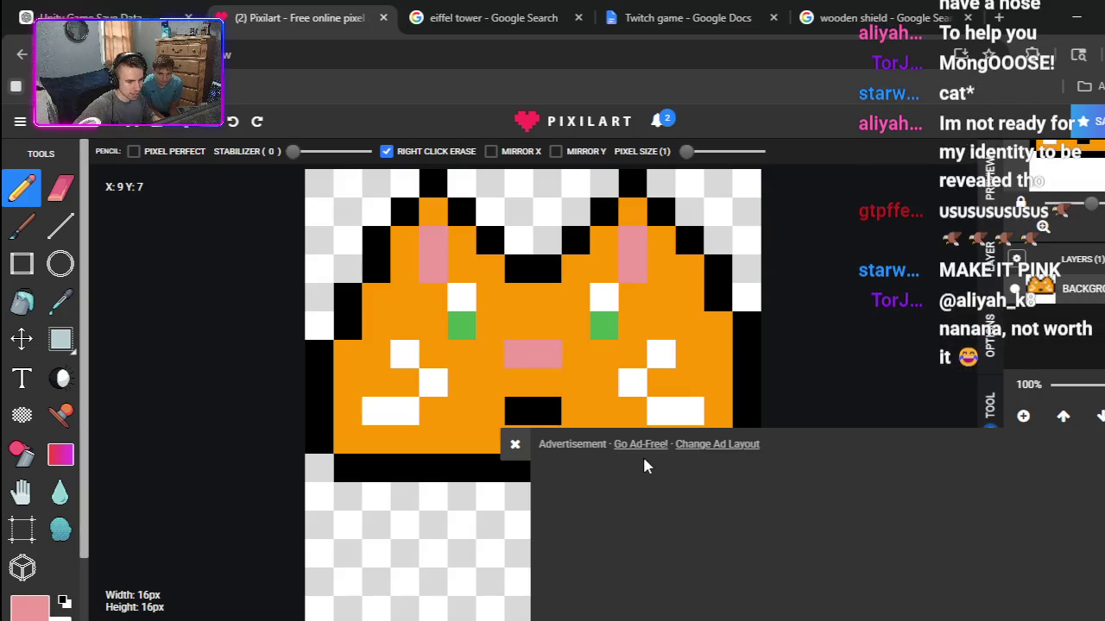
Step: Close the ad over the canvas and sketch black legs below the cat's base
{"action": "left_click", "coordinate": [515, 446]}
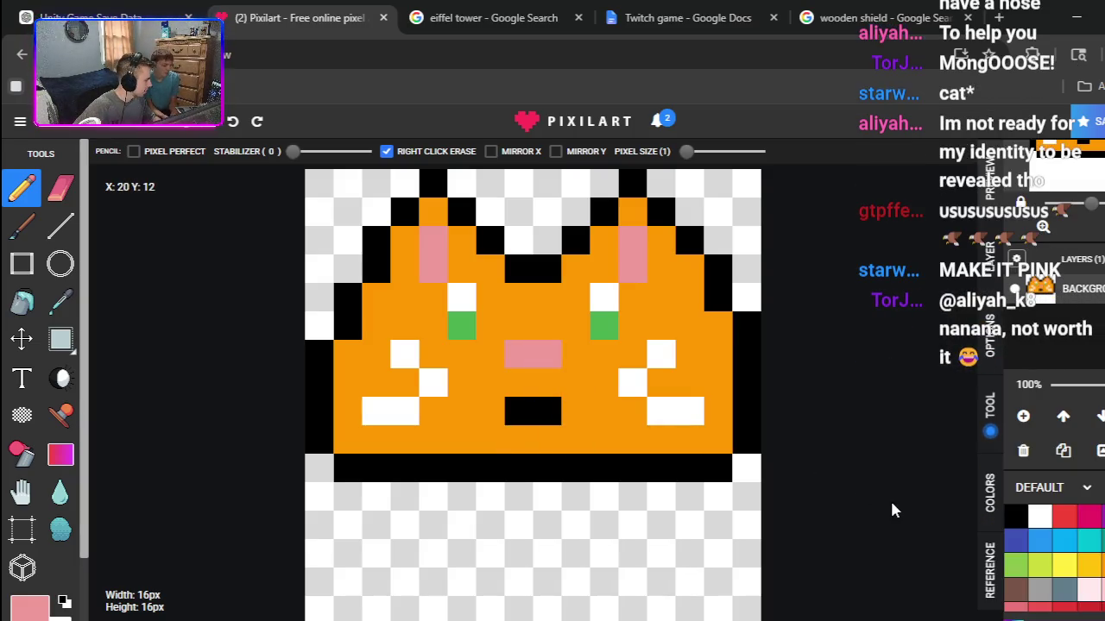
{"action": "left_click", "coordinate": [1015, 516]}
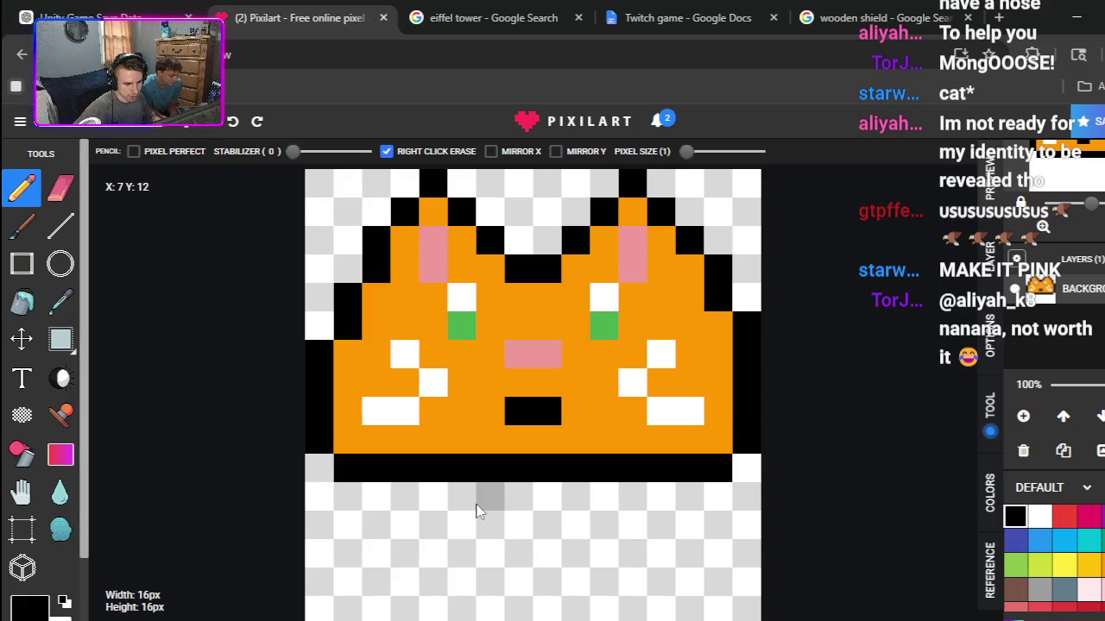
{"action": "left_click_drag", "start_coordinate": [456, 497], "coordinate": [445, 535]}
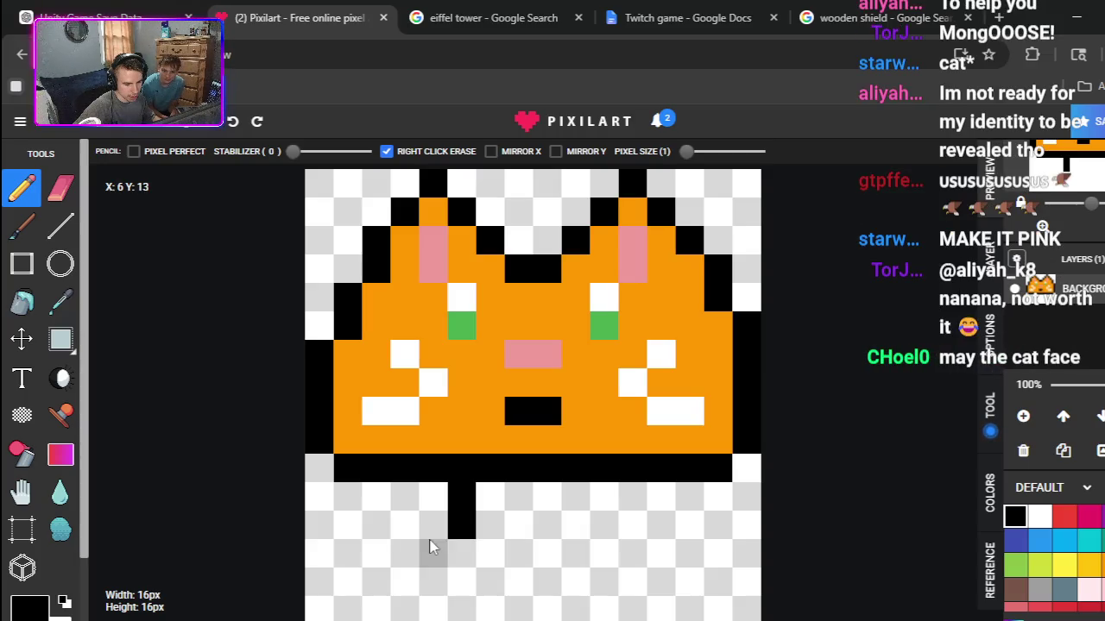
{"action": "left_click", "coordinate": [431, 548]}
{"action": "left_click", "coordinate": [461, 554]}
{"action": "mouse_move", "coordinate": [605, 525]}
{"action": "left_mouse_down"}
{"action": "mouse_move", "coordinate": [605, 503]}
{"action": "mouse_move", "coordinate": [576, 526]}
{"action": "left_mouse_up"}
Step: Erase the sketched right and left leg pixels
{"action": "right_click", "coordinate": [604, 525]}
{"action": "right_click", "coordinate": [604, 497]}
{"action": "right_click", "coordinate": [576, 525]}
{"action": "right_click", "coordinate": [462, 553]}
{"action": "right_click", "coordinate": [462, 525]}
{"action": "right_click", "coordinate": [433, 553]}
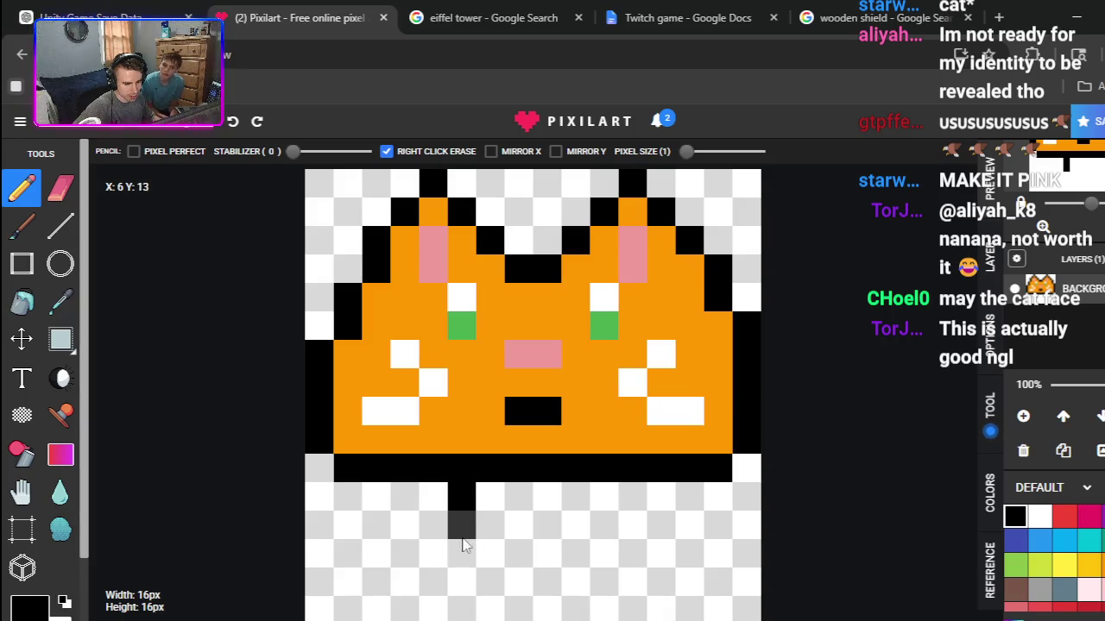
Step: Redraw the left leg with a down-left foot, removing stray pixels
{"action": "left_click", "coordinate": [462, 535]}
{"action": "left_click", "coordinate": [433, 528]}
{"action": "left_click", "coordinate": [404, 553]}
{"action": "right_click", "coordinate": [404, 553]}
{"action": "left_click", "coordinate": [404, 553]}
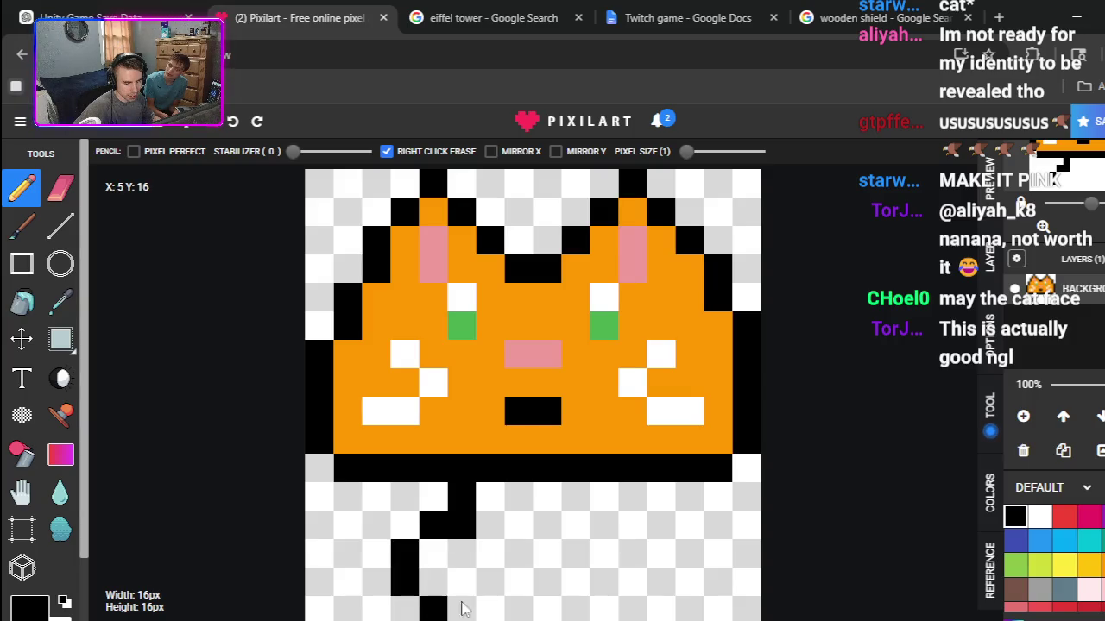
{"action": "key", "text": "ctrl+z"}
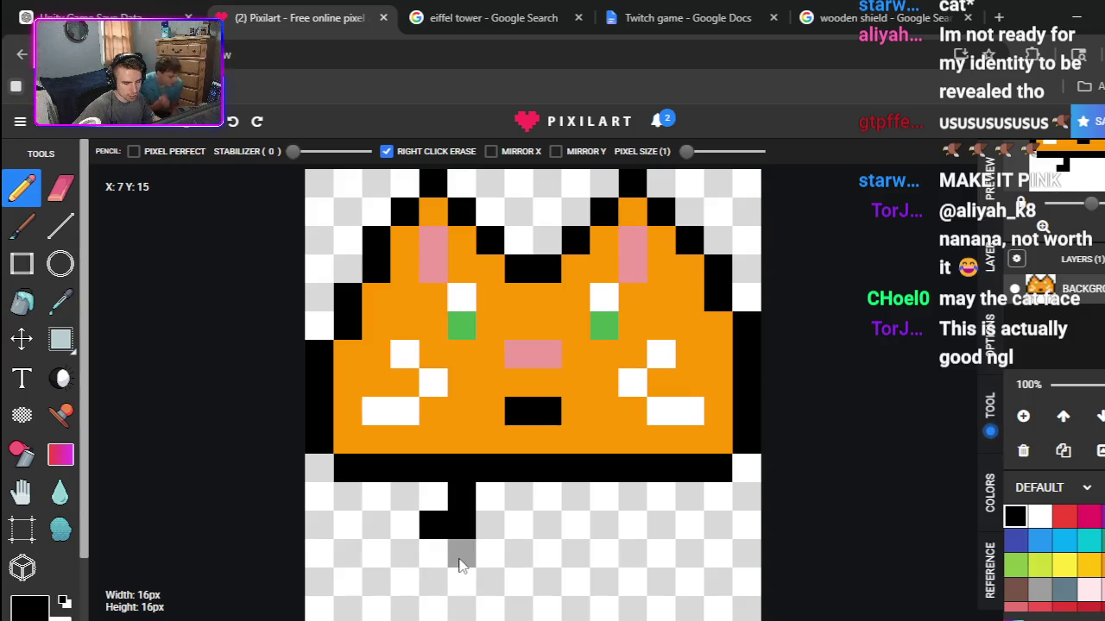
{"action": "key", "text": "ctrl+z"}
{"action": "left_click", "coordinate": [462, 553]}
{"action": "left_click", "coordinate": [433, 582]}
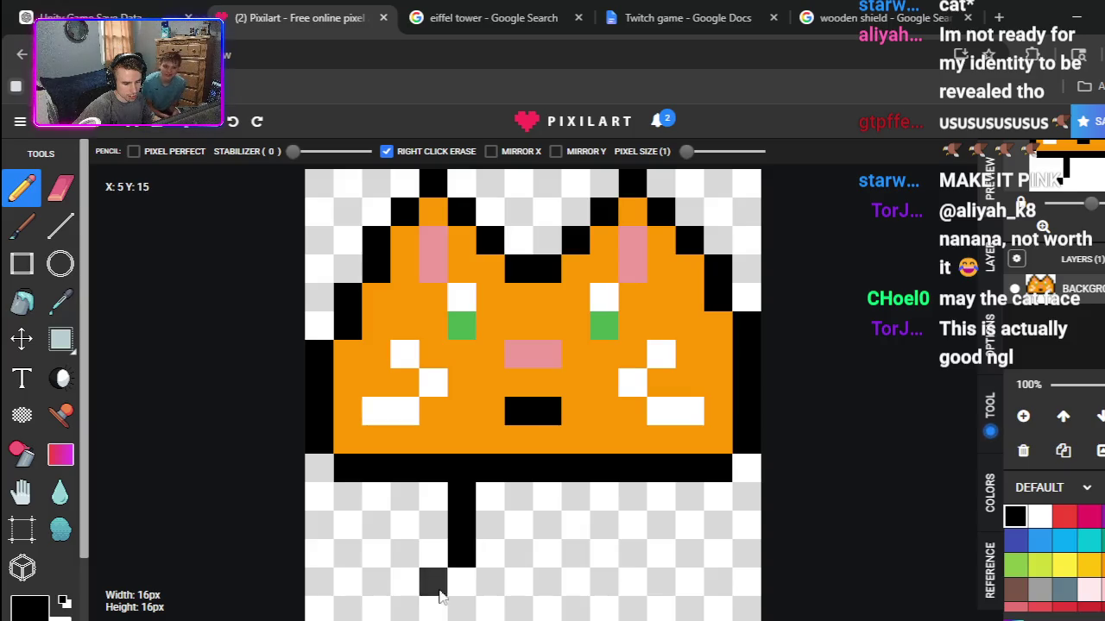
{"action": "left_click", "coordinate": [433, 609]}
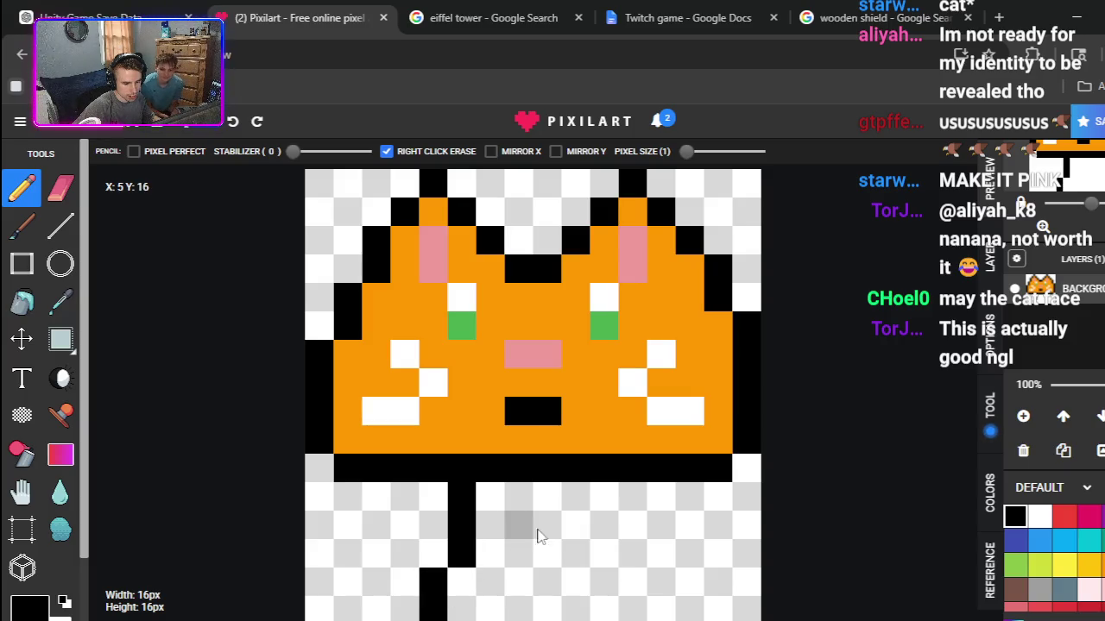
Step: Sketch the right leg with a foot, then undo both legs
{"action": "left_click", "coordinate": [618, 511]}
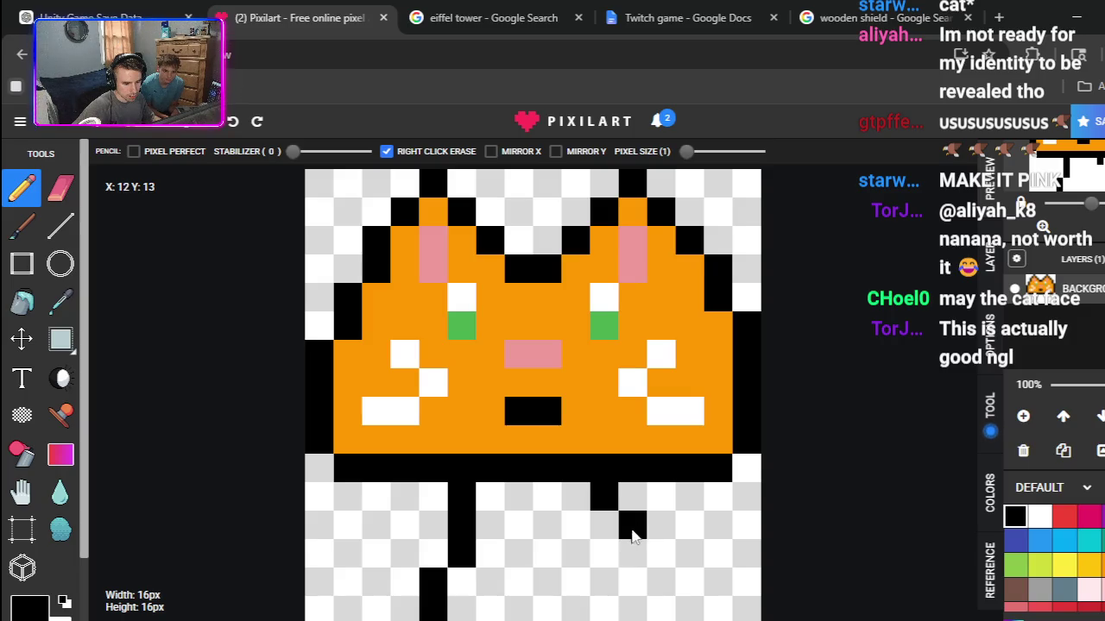
{"action": "left_click", "coordinate": [614, 531]}
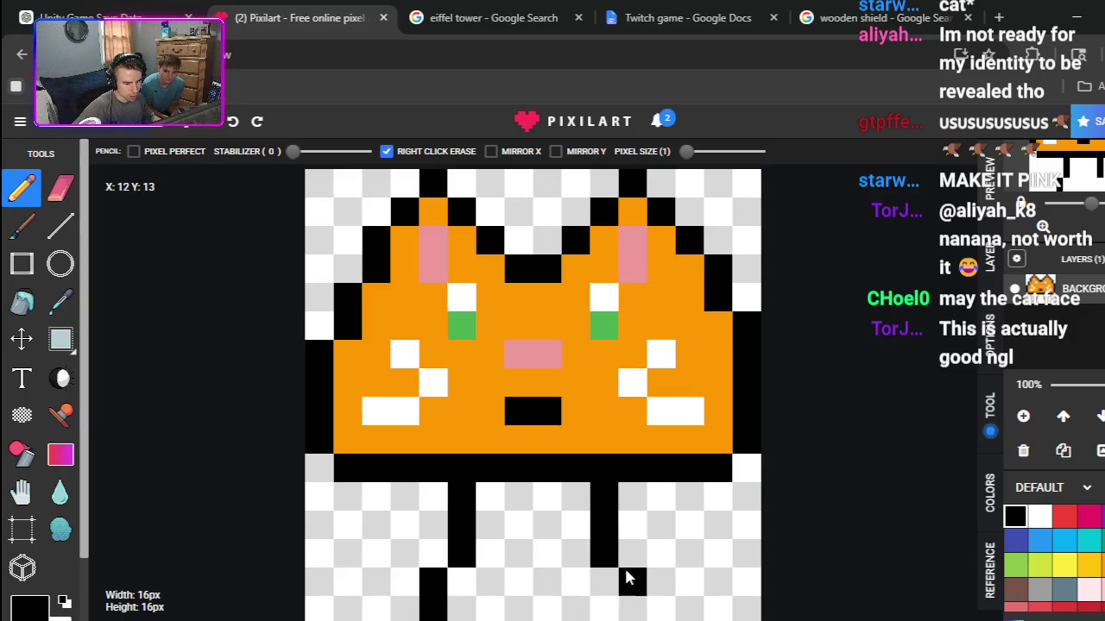
{"action": "left_click", "coordinate": [624, 578]}
{"action": "left_click", "coordinate": [624, 604]}
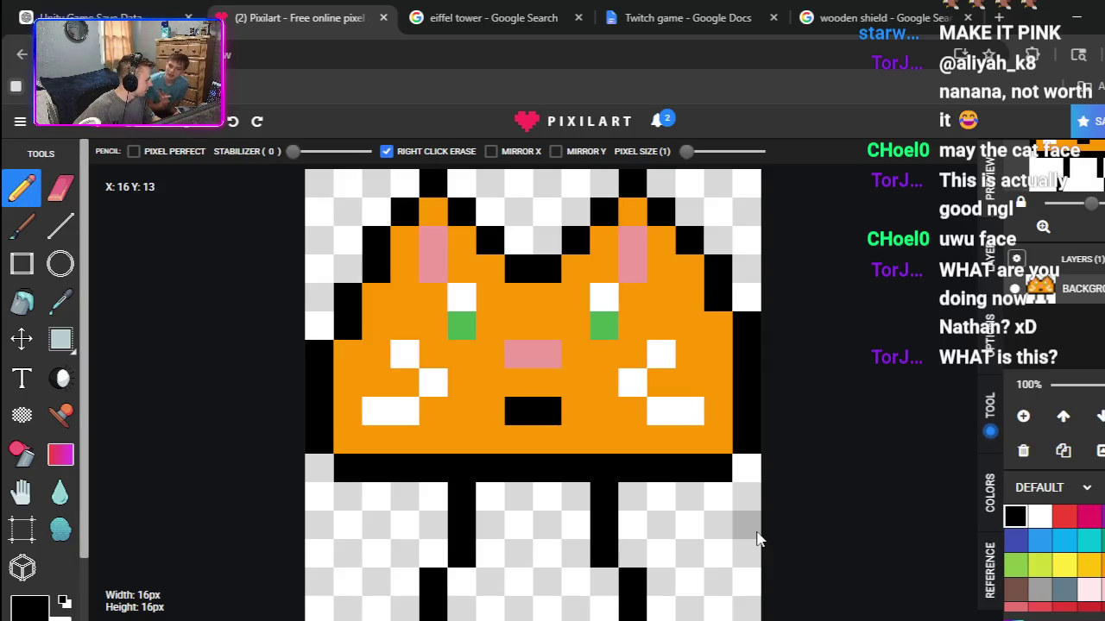
{"action": "key", "text": "ctrl+z"}
{"action": "key", "text": "ctrl+z"}
{"action": "key", "text": "ctrl+z"}
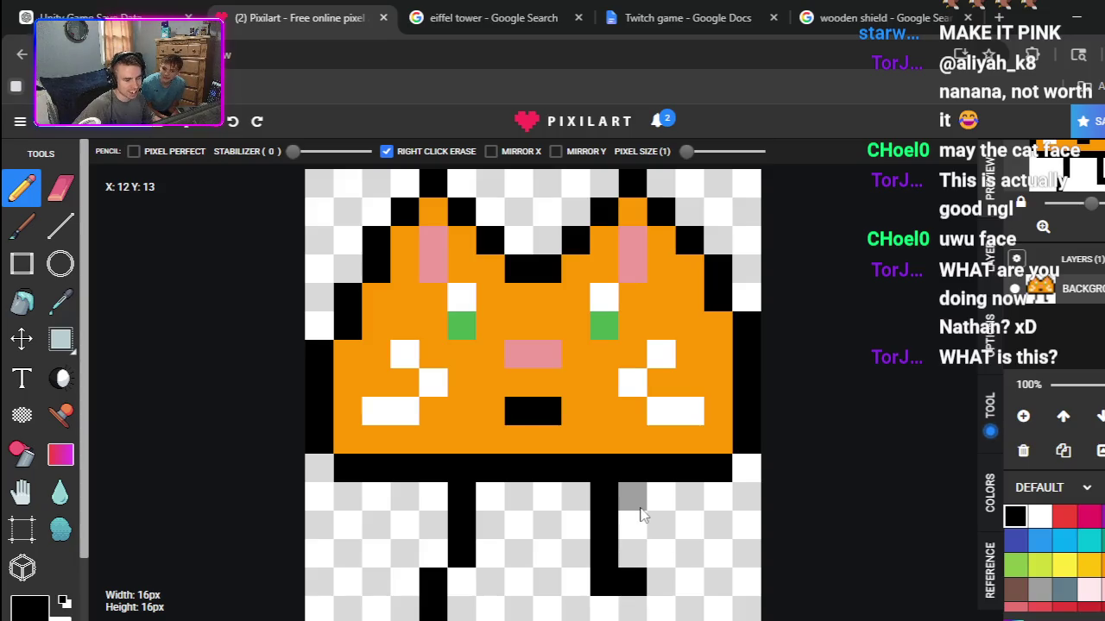
{"action": "key", "text": "ctrl+z"}
{"action": "key", "text": "ctrl+z"}
{"action": "key", "text": "ctrl+z"}
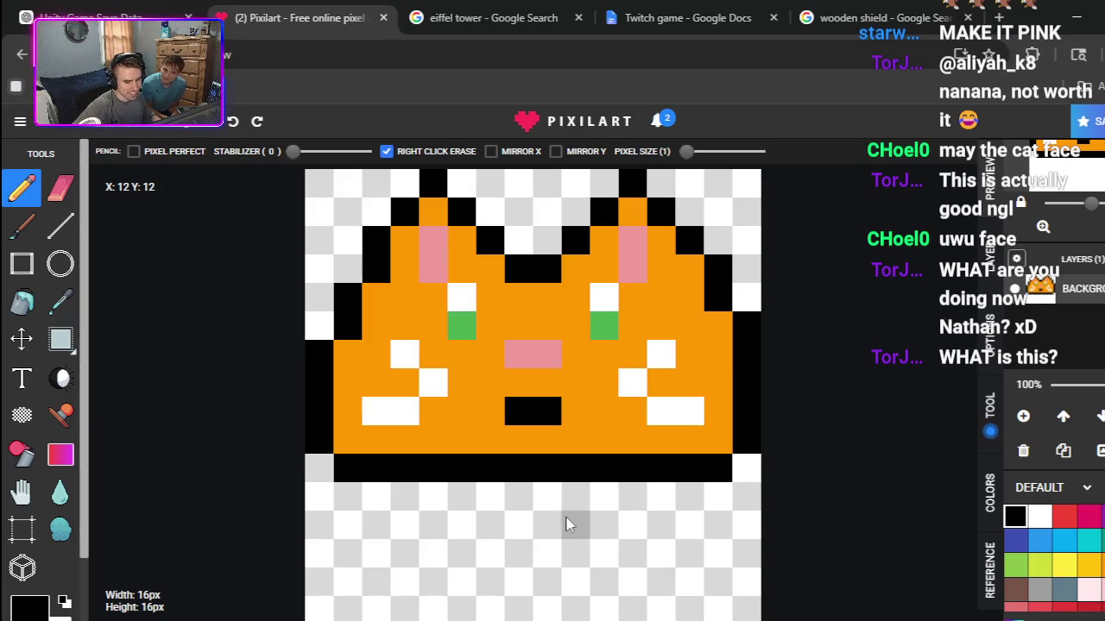
Step: Draw left and right black stick legs with outward one-pixel feet, then bring up the save options
{"action": "mouse_move", "coordinate": [480, 499]}
{"action": "left_mouse_down"}
{"action": "mouse_move", "coordinate": [485, 559]}
{"action": "mouse_move", "coordinate": [474, 582]}
{"action": "left_mouse_up"}
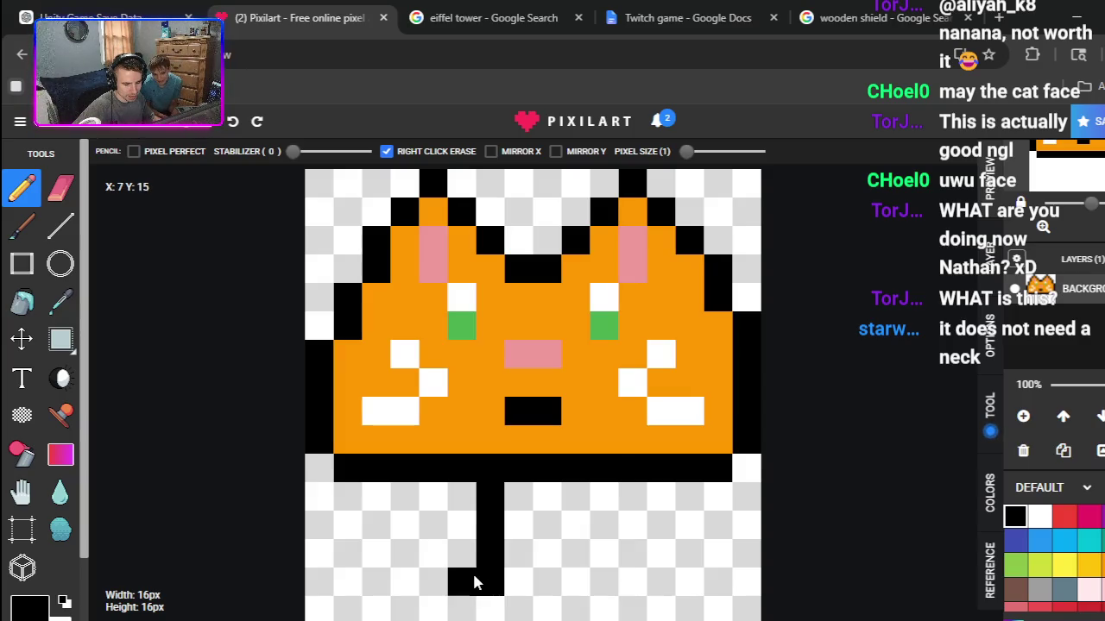
{"action": "left_click_drag", "start_coordinate": [576, 531], "coordinate": [575, 488]}
{"action": "left_click_drag", "start_coordinate": [572, 555], "coordinate": [604, 584]}
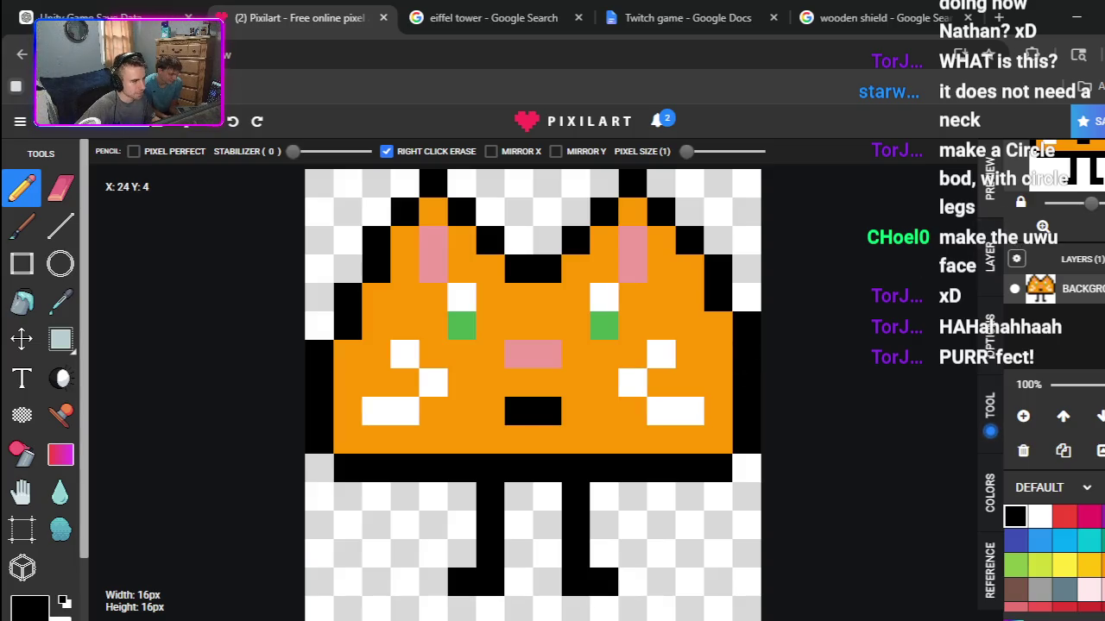
{"action": "left_click", "coordinate": [1092, 123]}
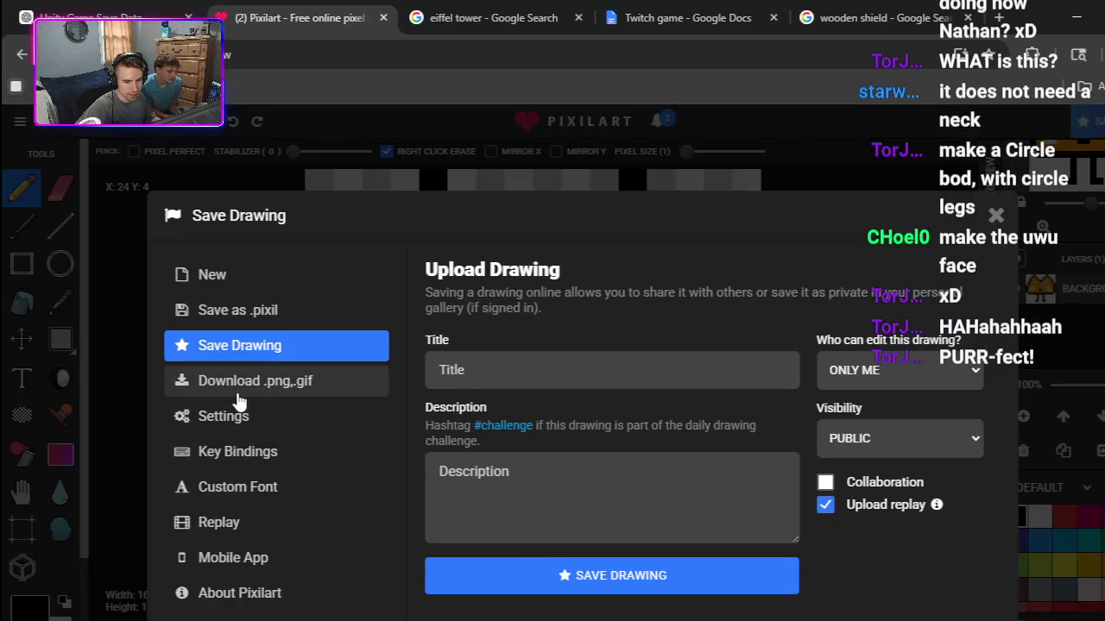
Step: Download the cat as the 16×16 PNG pixil-frame-0 (31).png and close the canvas ad
{"action": "left_click", "coordinate": [272, 382]}
{"action": "left_click", "coordinate": [469, 486]}
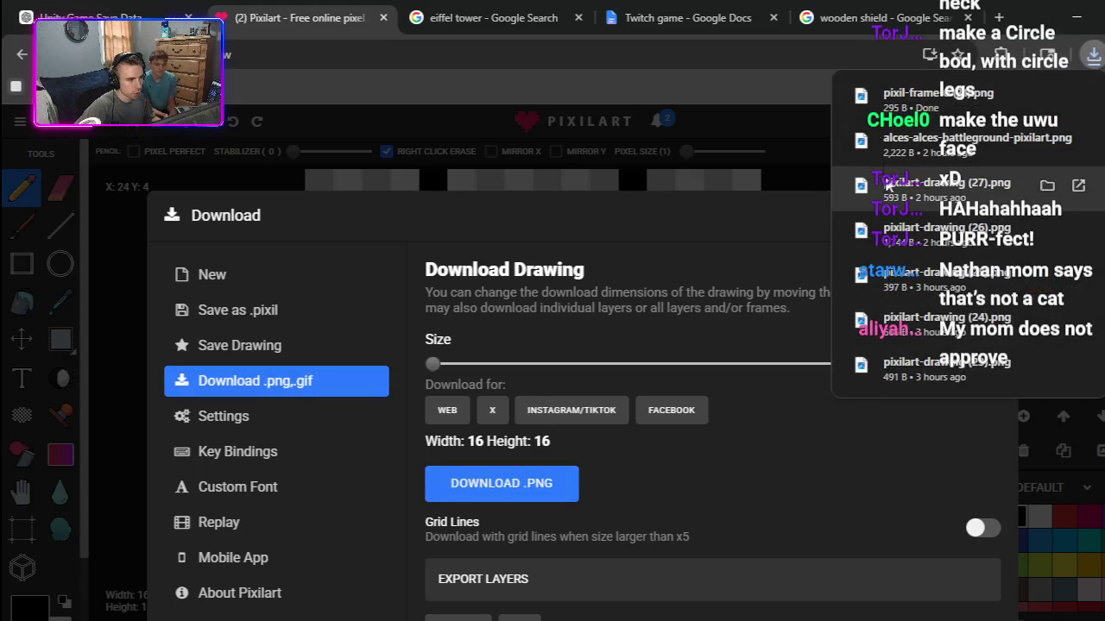
{"action": "left_click", "coordinate": [915, 99]}
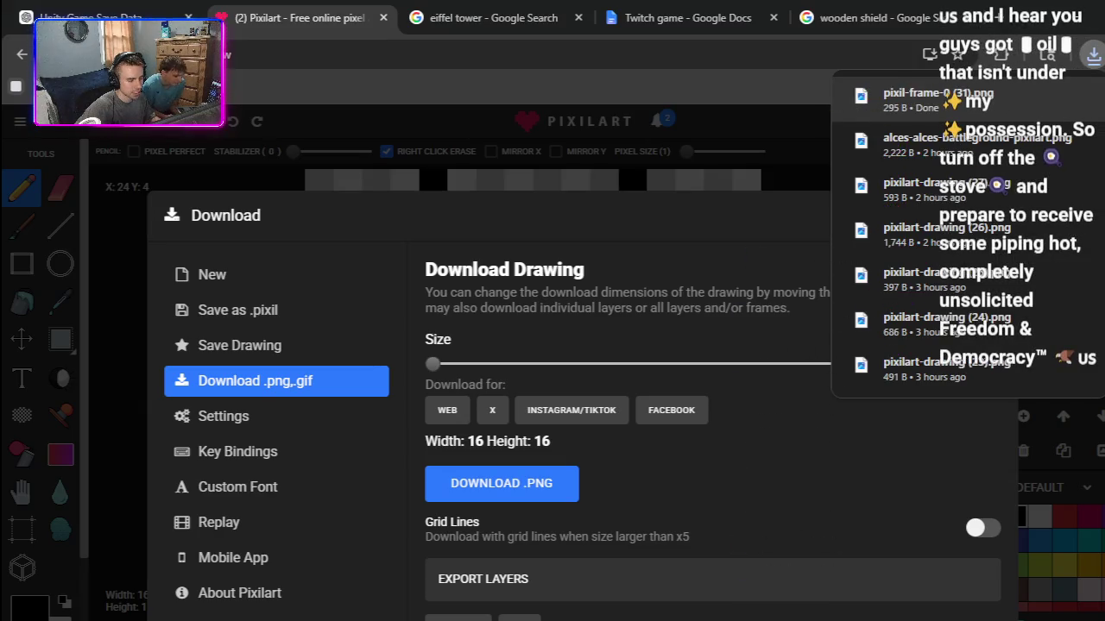
{"action": "mouse_move", "coordinate": [938, 97]}
{"action": "left_mouse_down"}
{"action": "mouse_move", "coordinate": [621, 246]}
{"action": "mouse_move", "coordinate": [812, 155]}
{"action": "mouse_move", "coordinate": [772, 496]}
{"action": "left_mouse_up"}
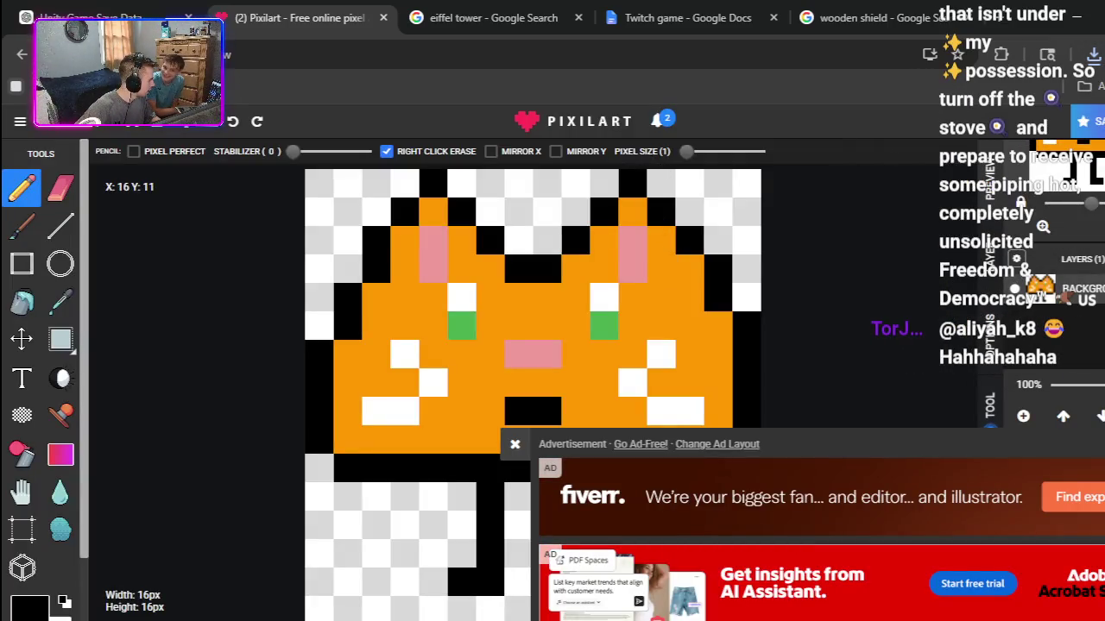
{"action": "left_click", "coordinate": [515, 444]}
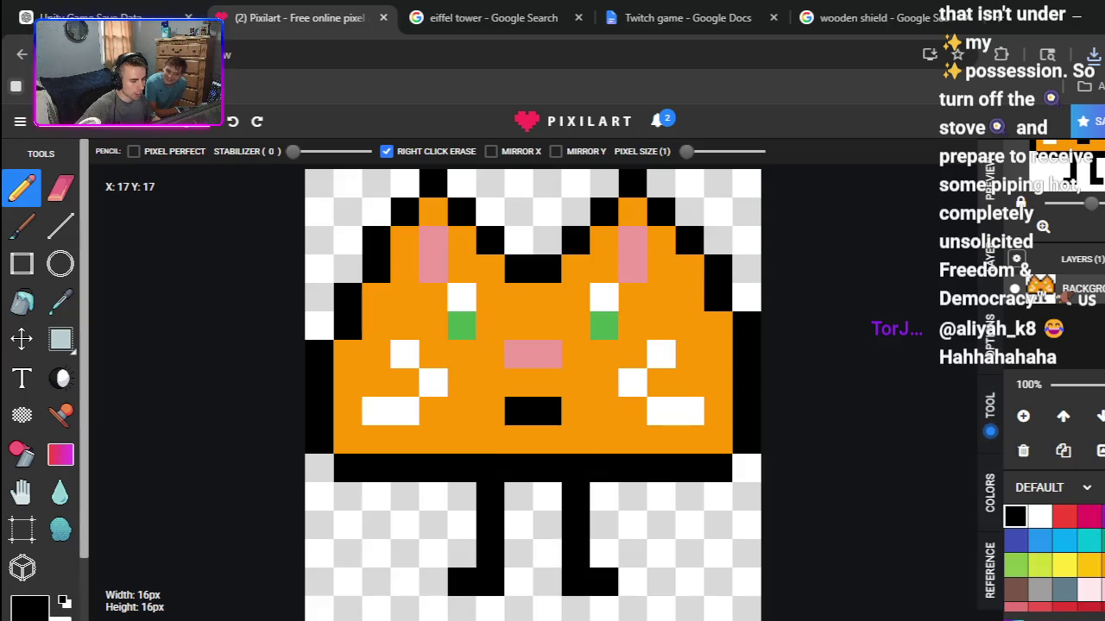
Step: Switch to Unity, show the Console, then minimise the editor and return to the browser
{"action": "key", "text": "alt+Tab"}
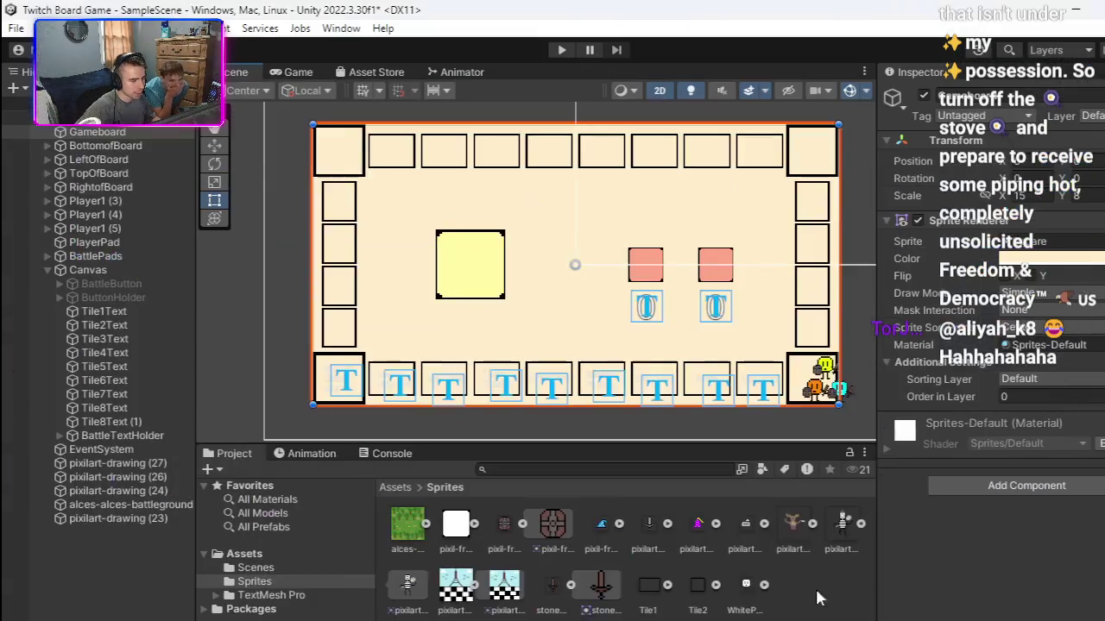
{"action": "key", "text": "ctrl+shift+c"}
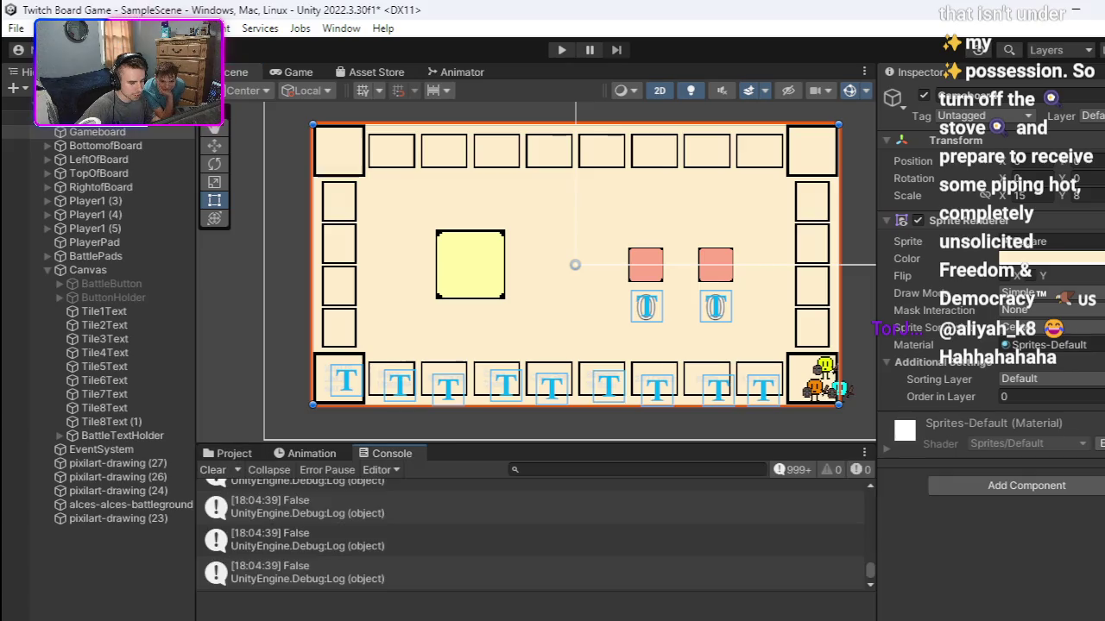
{"action": "left_click", "coordinate": [1076, 13]}
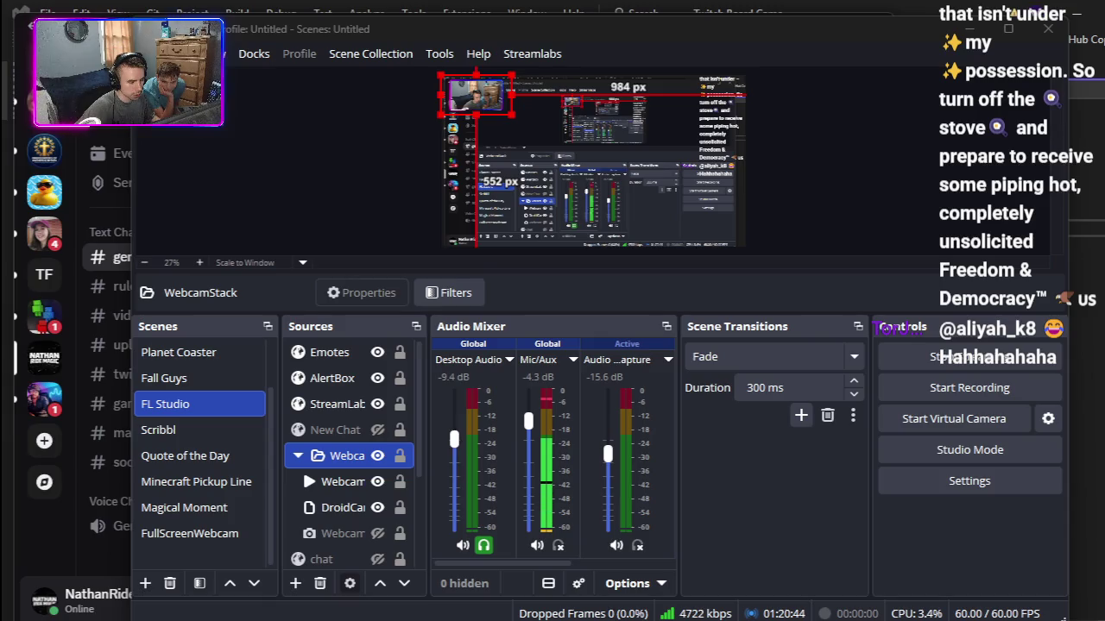
{"action": "key", "text": "alt+Tab"}
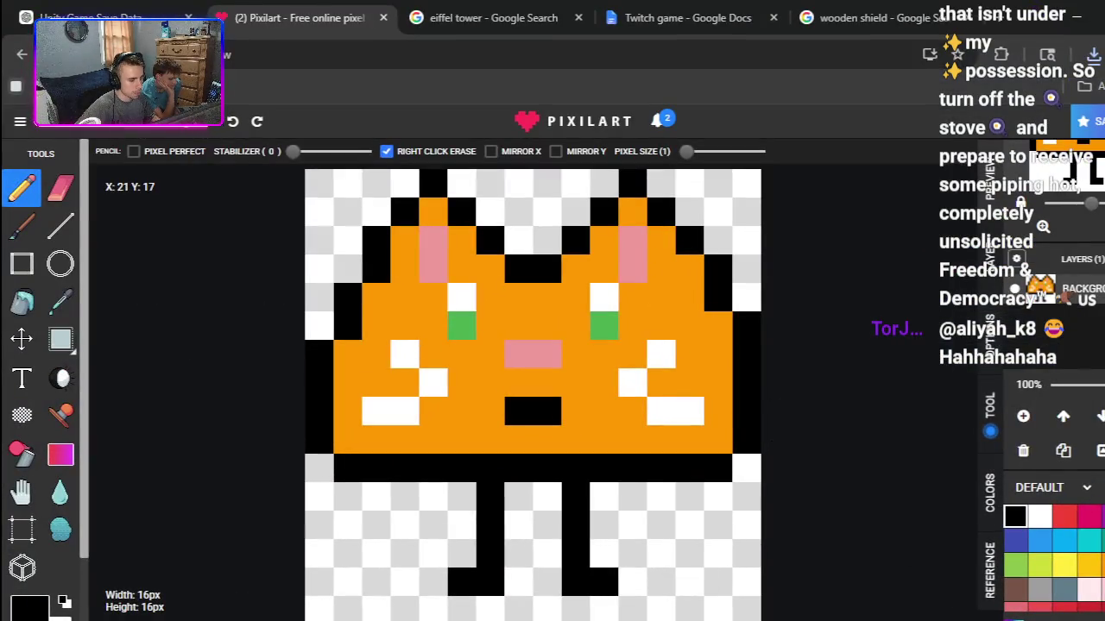
Step: Drag a downloaded PNG from Chrome's downloads into Unity's Sprites folder, then return to Pixilart
{"action": "left_click", "coordinate": [1094, 53]}
{"action": "mouse_move", "coordinate": [982, 136]}
{"action": "left_mouse_down"}
{"action": "mouse_move", "coordinate": [781, 608]}
{"action": "mouse_move", "coordinate": [589, 572]}
{"action": "left_mouse_up"}
{"action": "mouse_move", "coordinate": [242, 483]}
{"action": "left_mouse_down"}
{"action": "mouse_move", "coordinate": [236, 451]}
{"action": "mouse_move", "coordinate": [336, 497]}
{"action": "mouse_move", "coordinate": [305, 544]}
{"action": "mouse_move", "coordinate": [452, 565]}
{"action": "left_mouse_up"}
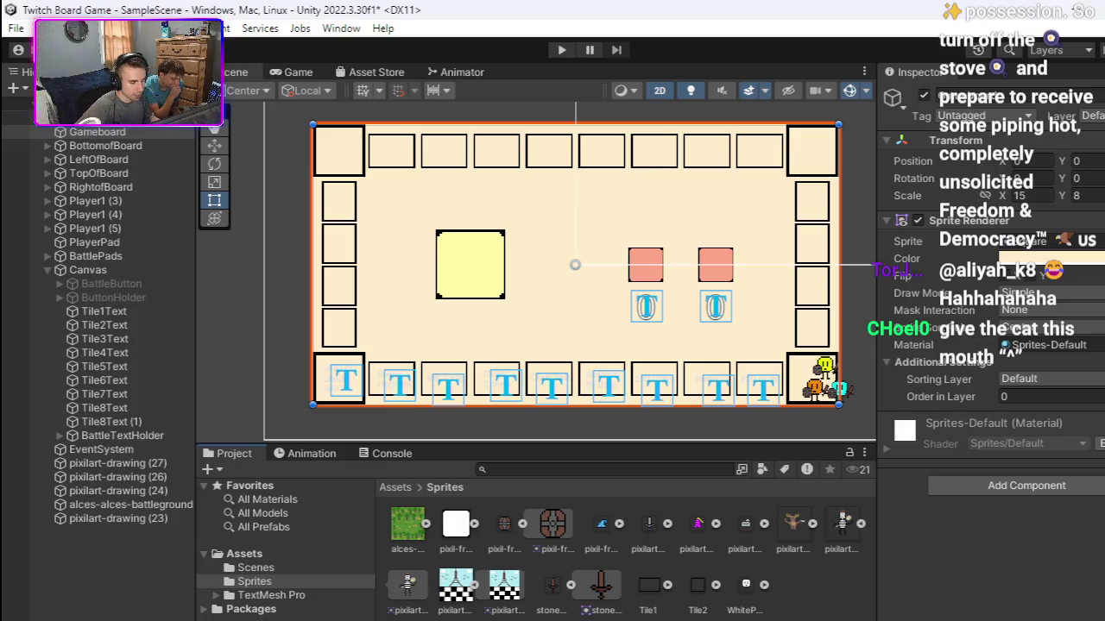
{"action": "key", "text": "alt+Tab"}
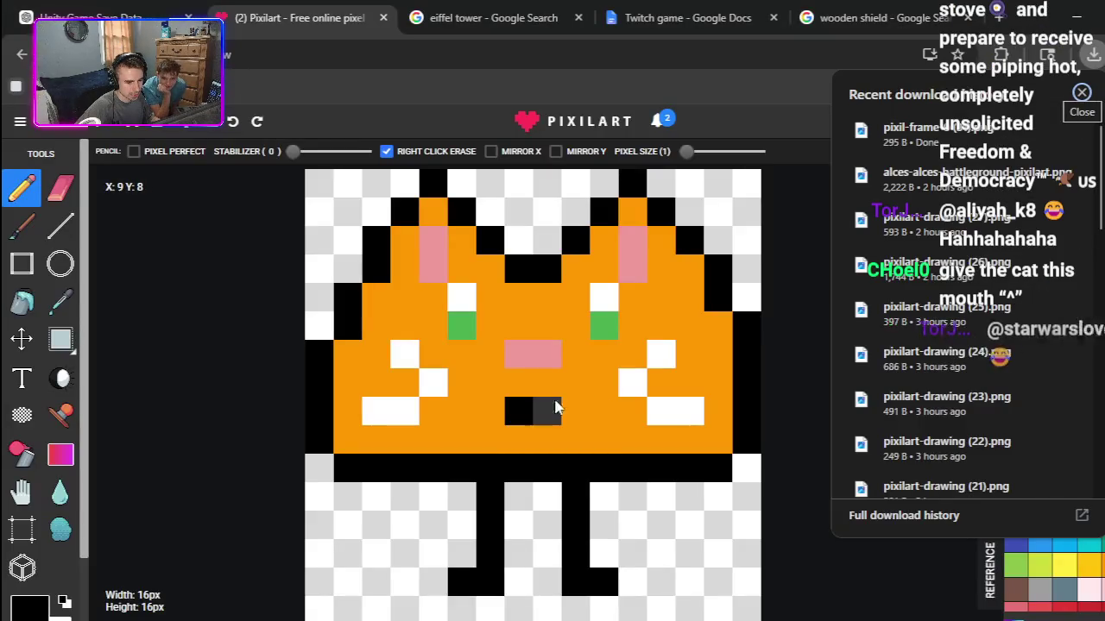
Step: Try a ^ mouth and extra pixels below the mouth, reverting each to the original two-pixel mouth
{"action": "left_click", "coordinate": [793, 171]}
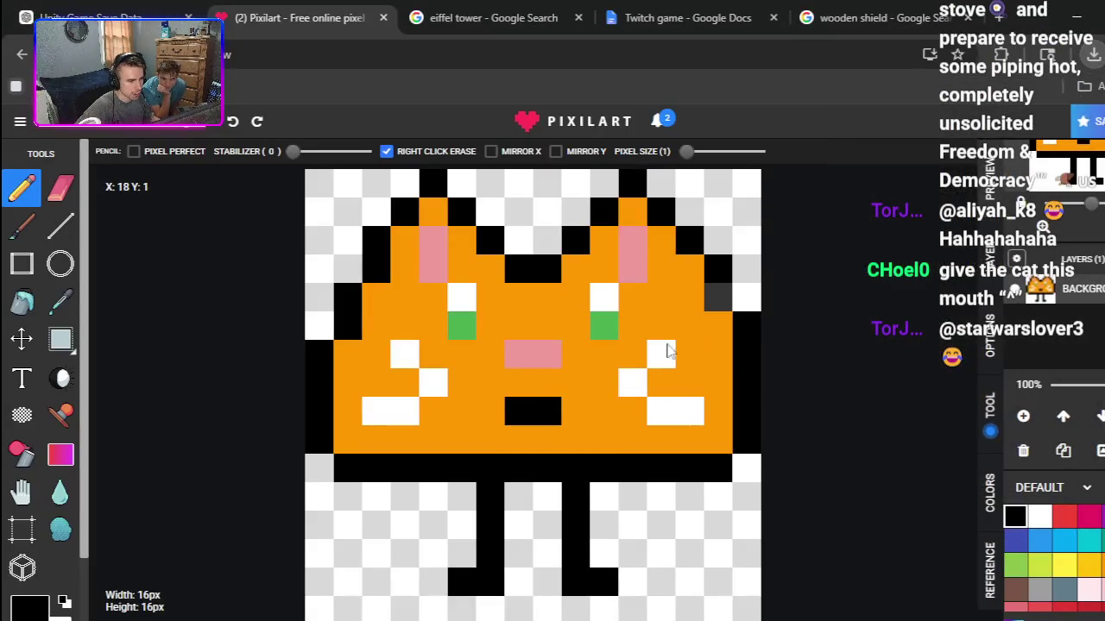
{"action": "right_click", "coordinate": [518, 412]}
{"action": "right_click", "coordinate": [535, 419]}
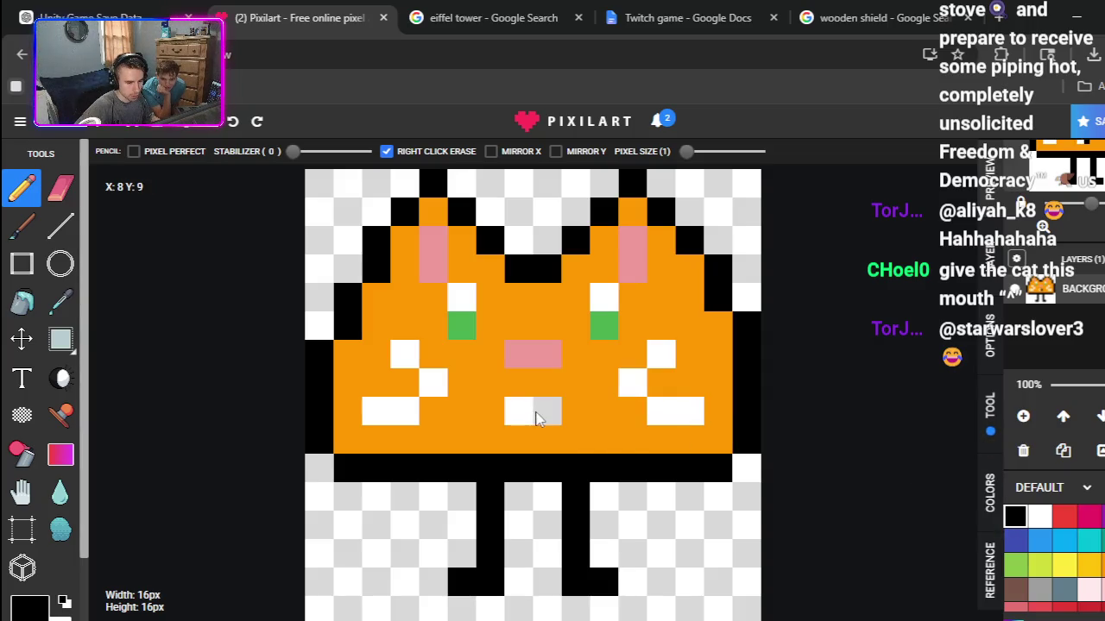
{"action": "left_click", "coordinate": [491, 411]}
{"action": "left_click", "coordinate": [517, 383]}
{"action": "left_click", "coordinate": [547, 382]}
{"action": "left_click", "coordinate": [579, 419]}
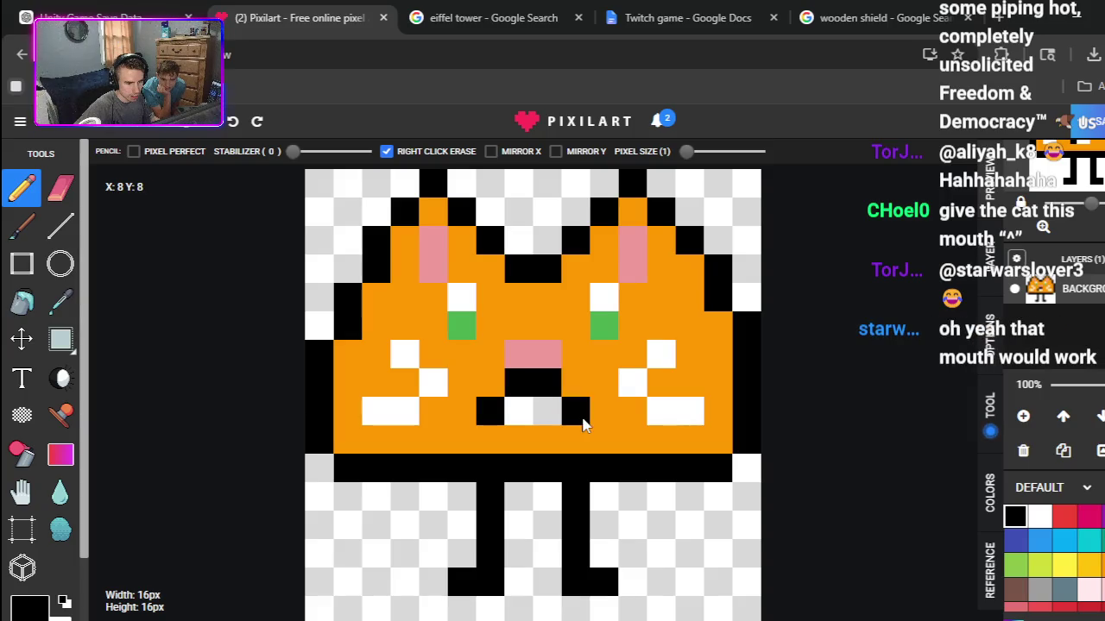
{"action": "key", "text": "ctrl+z"}
{"action": "key", "text": "ctrl+z"}
{"action": "key", "text": "ctrl+z"}
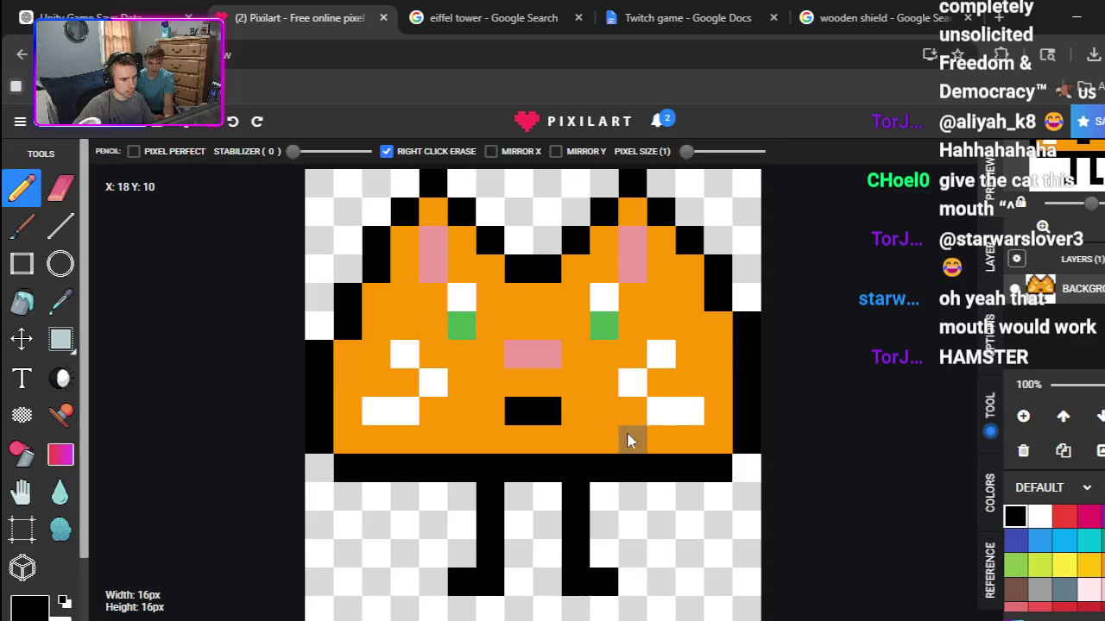
{"action": "left_click", "coordinate": [565, 449]}
{"action": "left_click", "coordinate": [492, 440]}
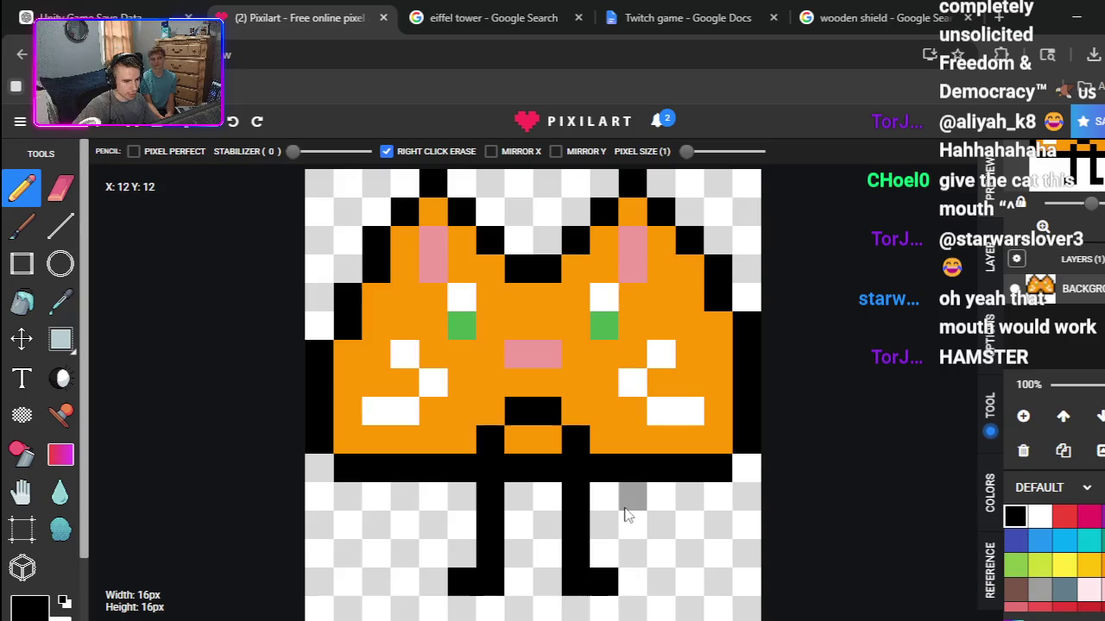
{"action": "key", "text": "ctrl+z"}
{"action": "key", "text": "ctrl+z"}
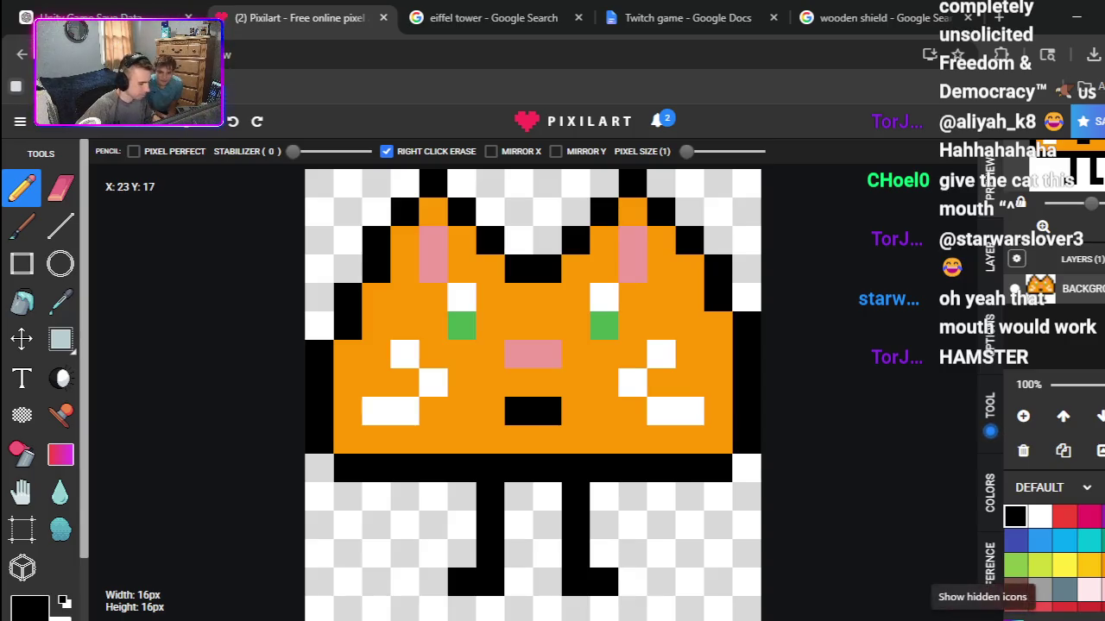
Step: Bring up the Unity project and the BattleDiceRoll script in Visual Studio
{"action": "mouse_move", "coordinate": [781, 620]}
{"action": "left_click", "coordinate": [734, 492]}
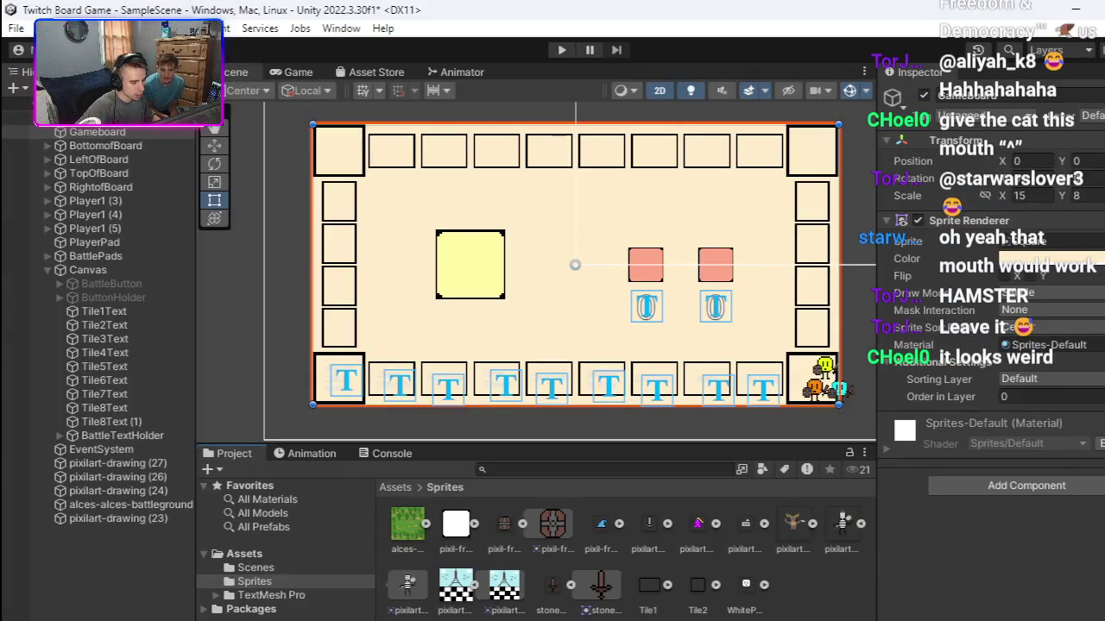
{"action": "mouse_move", "coordinate": [820, 619]}
{"action": "left_click", "coordinate": [734, 496]}
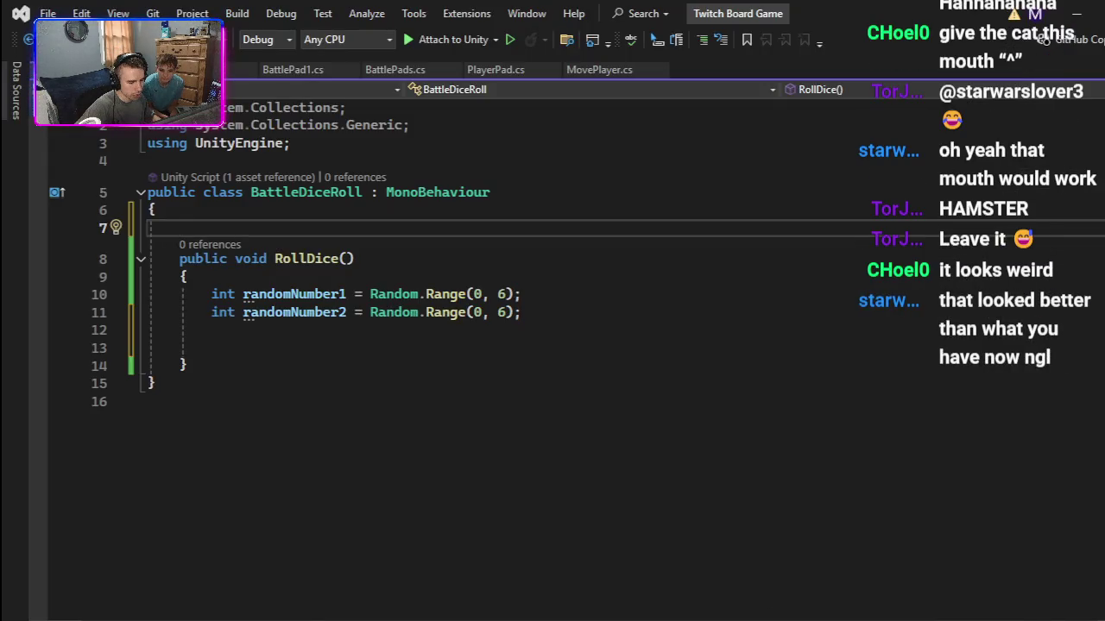
Step: Return to the Pixilart cat drawing and dismiss the ad covering the canvas
{"action": "key", "text": "alt+Tab"}
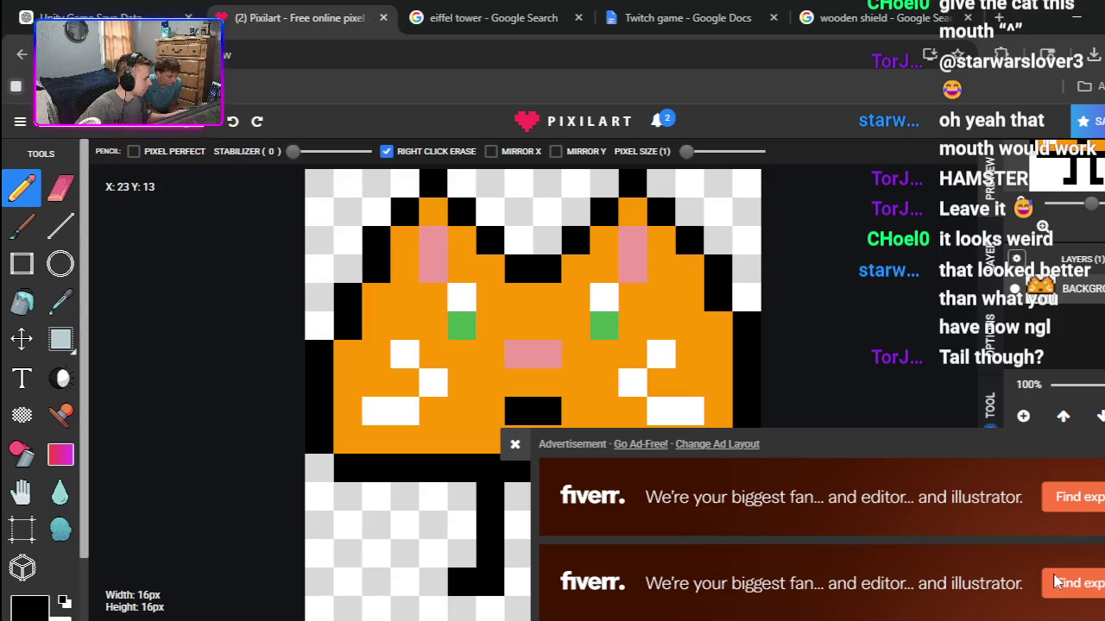
{"action": "left_click", "coordinate": [515, 443]}
Step: Blacken the cells below both mouth corners to form an arch-shaped mouth
{"action": "left_click", "coordinate": [490, 439]}
{"action": "left_click", "coordinate": [576, 439]}
{"action": "right_click", "coordinate": [547, 440]}
{"action": "key", "text": "ctrl+z"}
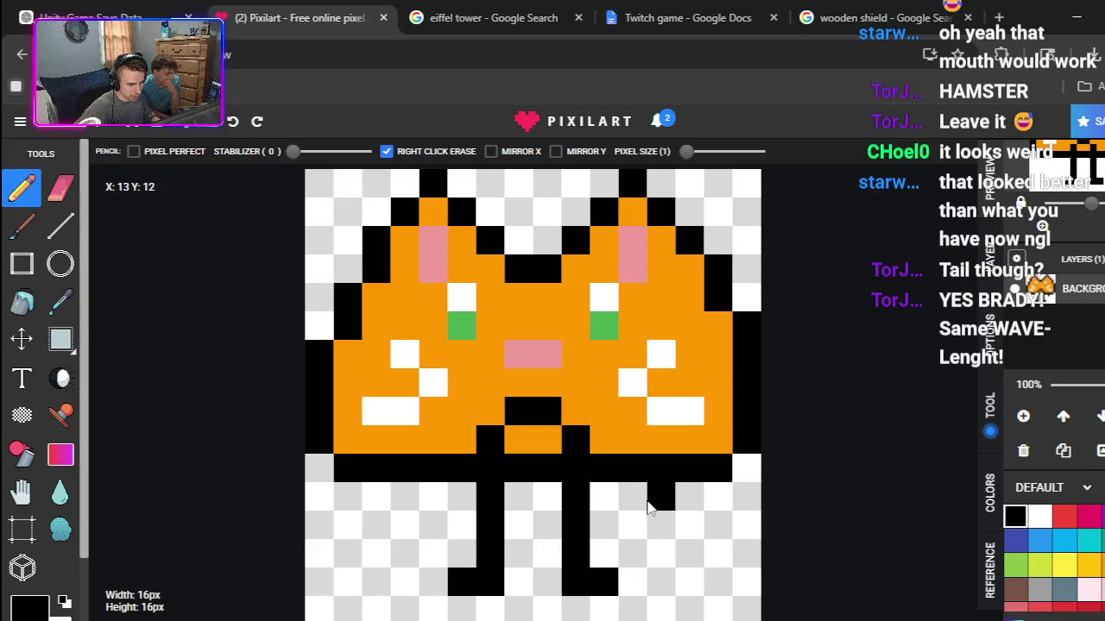
Step: Try a black tail below the body, undo it, then sample the cat's orange as drawing colour
{"action": "mouse_move", "coordinate": [661, 496]}
{"action": "left_mouse_down"}
{"action": "mouse_move", "coordinate": [661, 520]}
{"action": "mouse_move", "coordinate": [706, 583]}
{"action": "left_mouse_up"}
{"action": "left_click", "coordinate": [706, 583]}
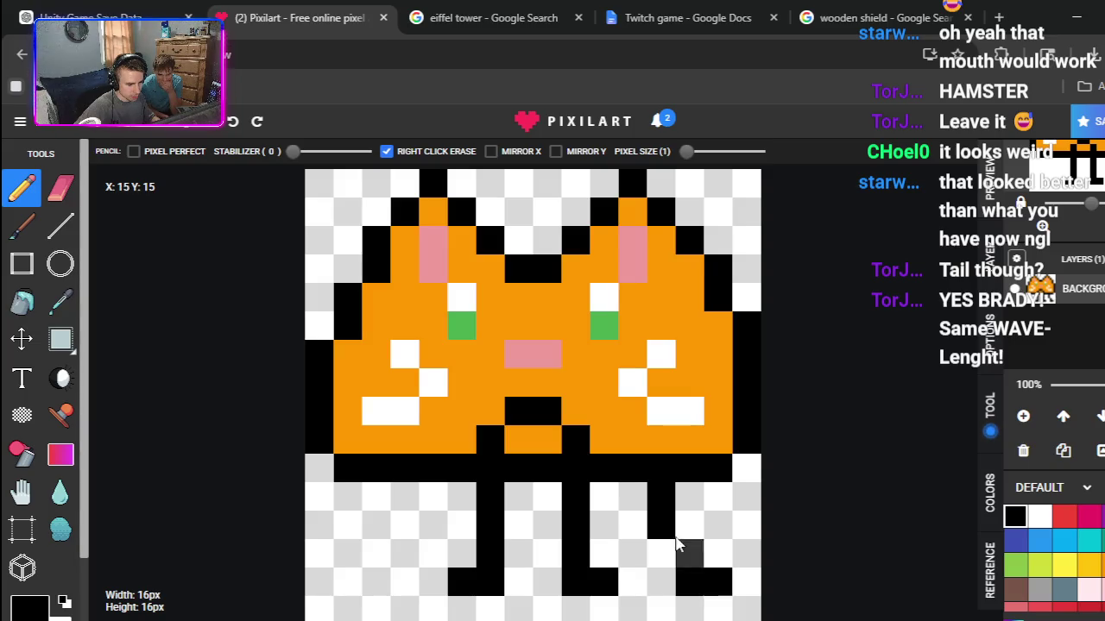
{"action": "mouse_move", "coordinate": [691, 523]}
{"action": "left_mouse_down"}
{"action": "mouse_move", "coordinate": [713, 511]}
{"action": "mouse_move", "coordinate": [747, 552]}
{"action": "left_mouse_up"}
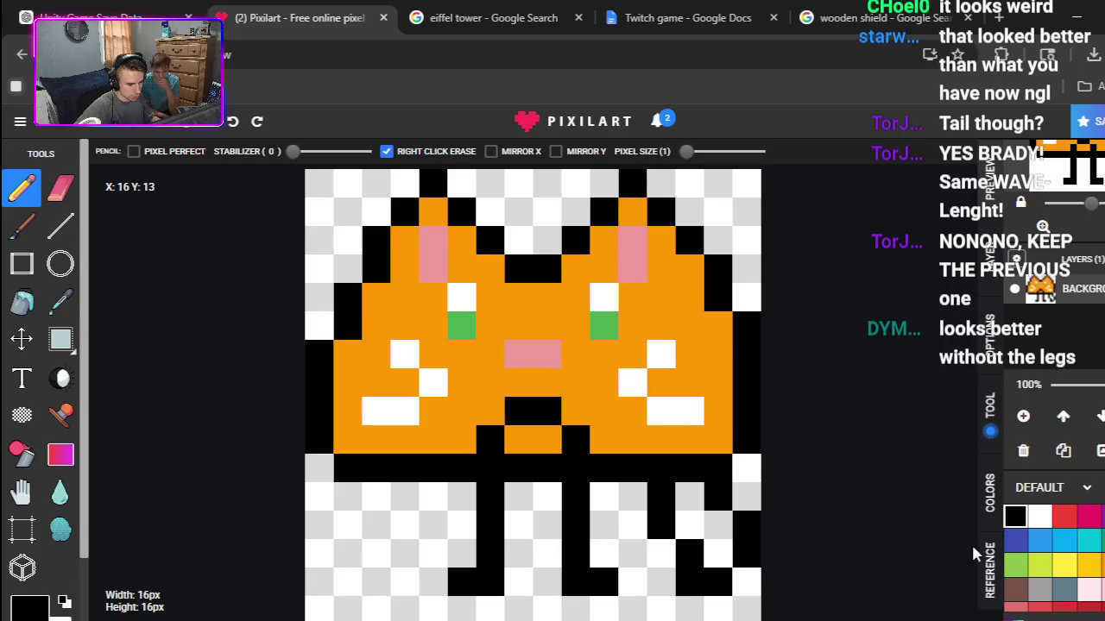
{"action": "key", "text": "ctrl+z"}
{"action": "key", "text": "ctrl+z"}
{"action": "key", "text": "ctrl+z"}
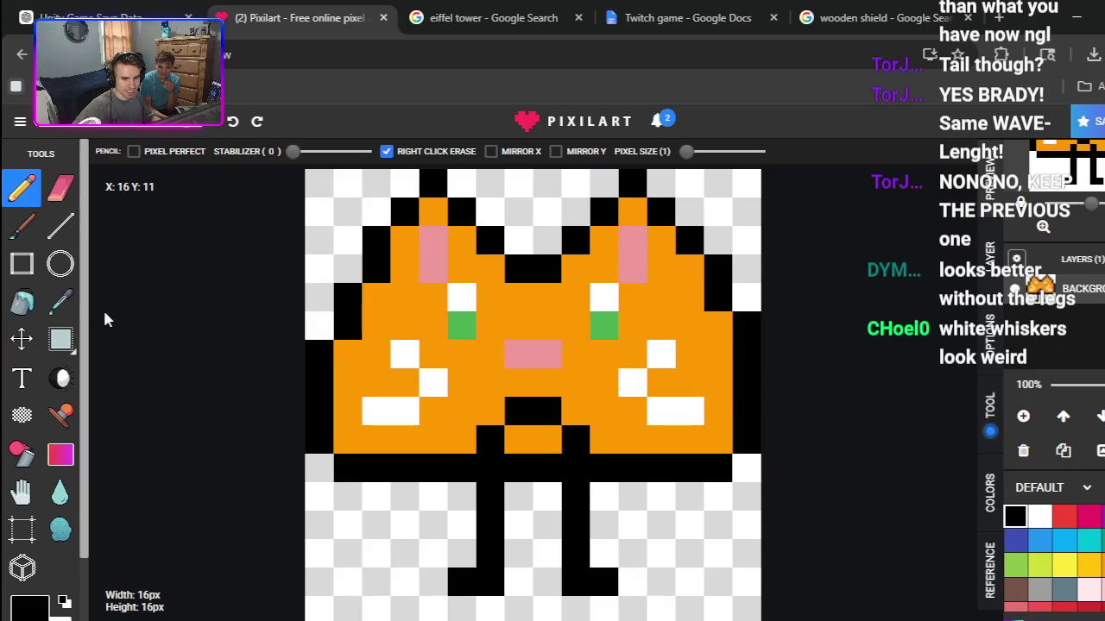
{"action": "left_click", "coordinate": [60, 302]}
{"action": "left_click", "coordinate": [569, 356]}
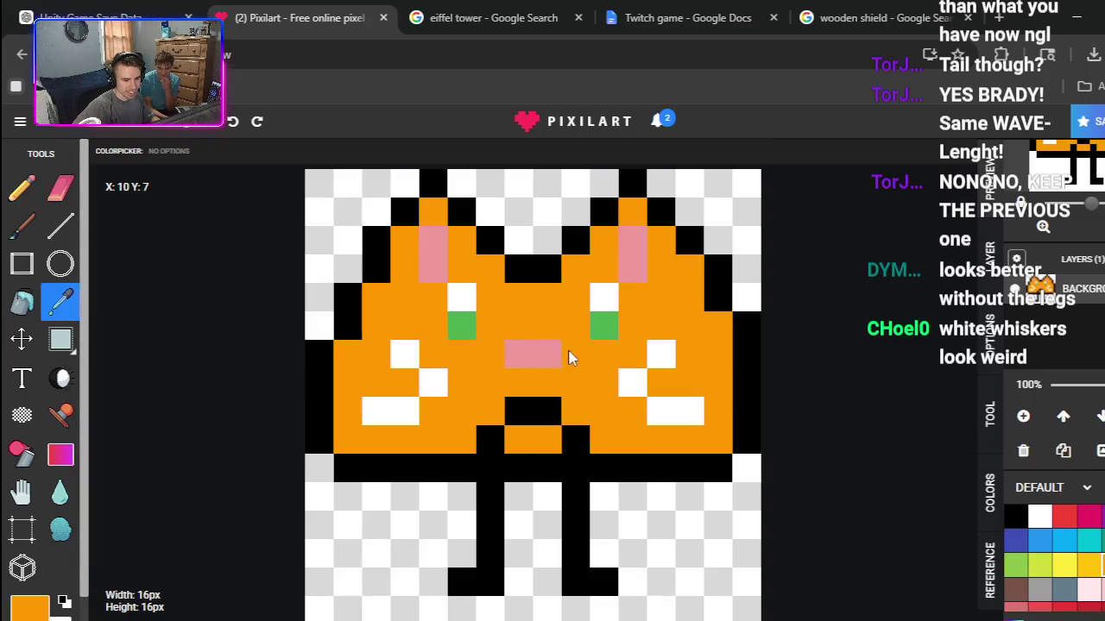
Step: Paint an orange L-shaped tail right of the legs, erasing the unwanted lower cells
{"action": "left_click", "coordinate": [22, 186]}
{"action": "left_click_drag", "start_coordinate": [648, 509], "coordinate": [705, 570]}
{"action": "left_click", "coordinate": [718, 525]}
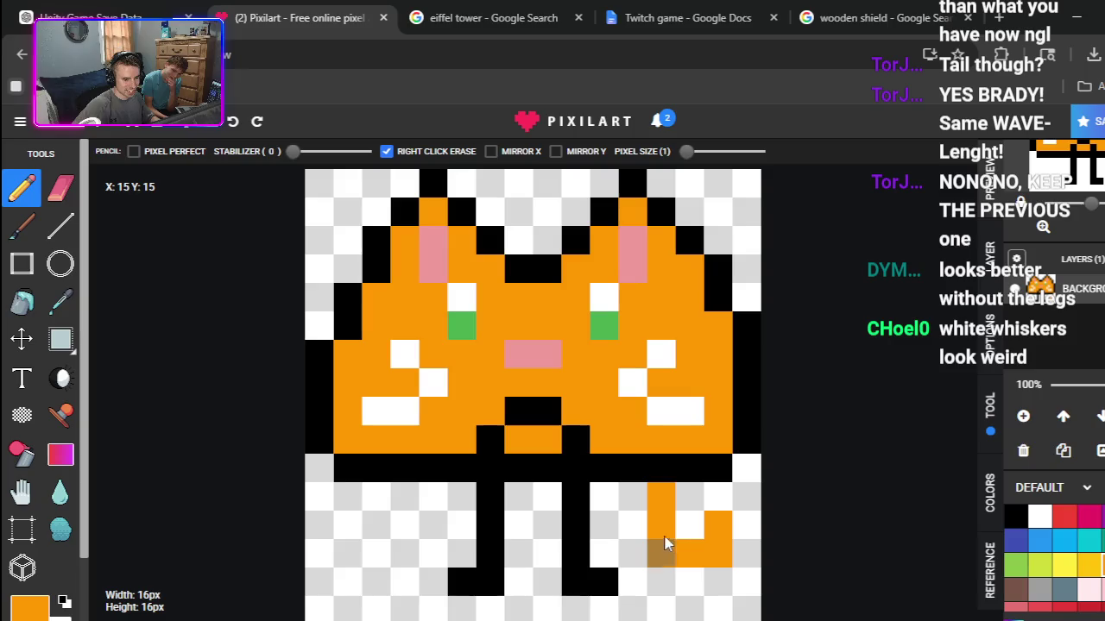
{"action": "right_click", "coordinate": [662, 496]}
{"action": "left_click", "coordinate": [633, 496]}
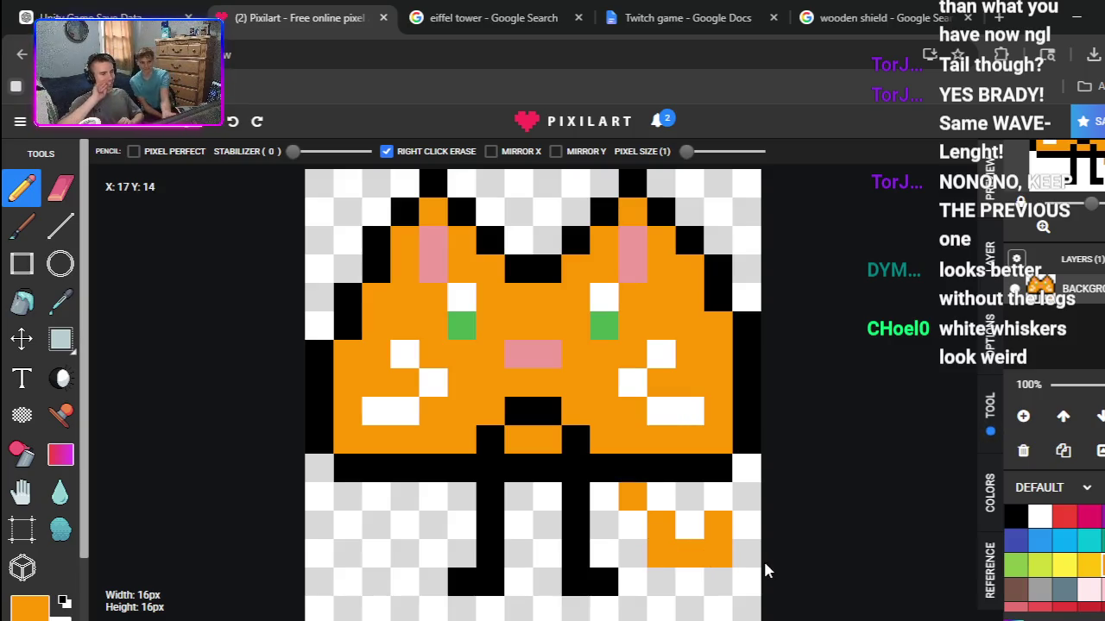
{"action": "right_click", "coordinate": [718, 525]}
{"action": "right_click", "coordinate": [719, 552]}
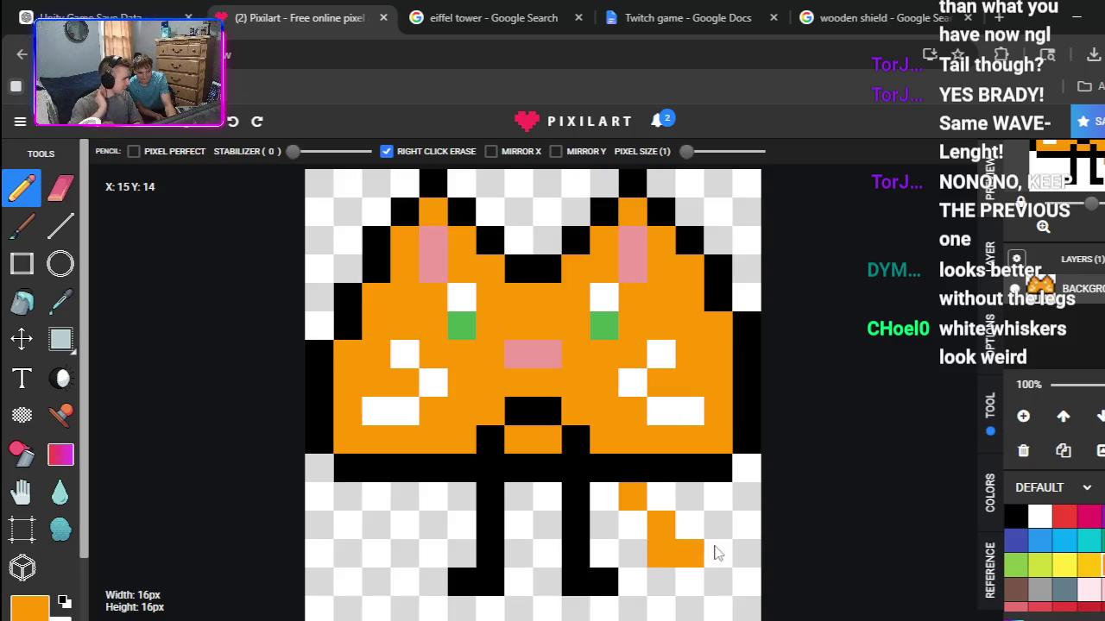
{"action": "right_click", "coordinate": [689, 553]}
{"action": "right_click", "coordinate": [660, 552]}
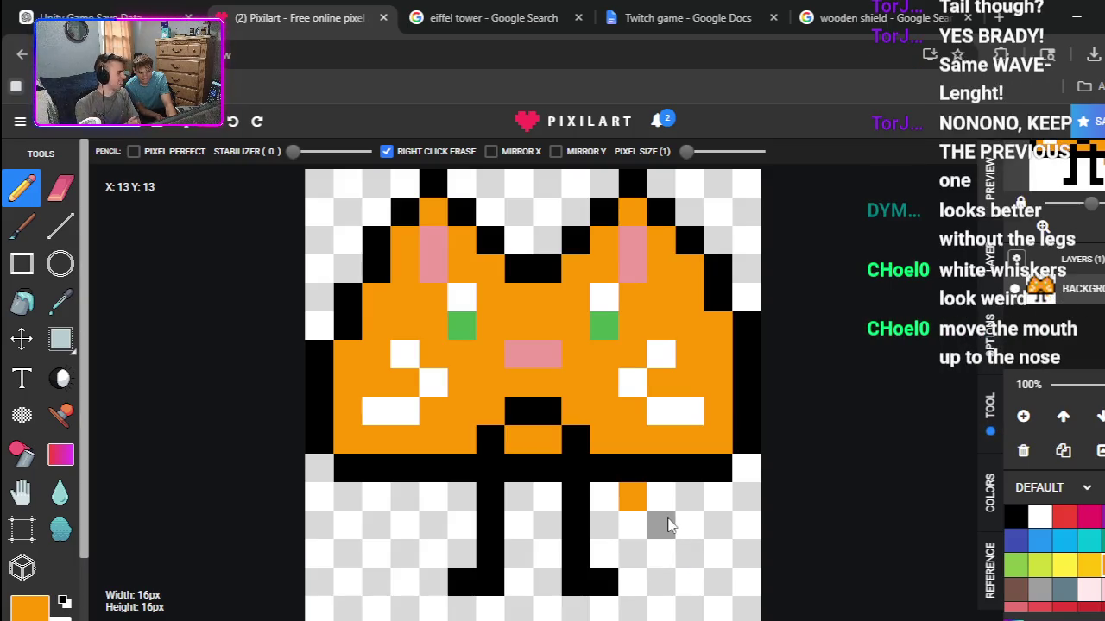
Step: Extend the orange tail into a zigzag curling up at the lower right, fixing misplaced pixels
{"action": "left_click", "coordinate": [687, 557]}
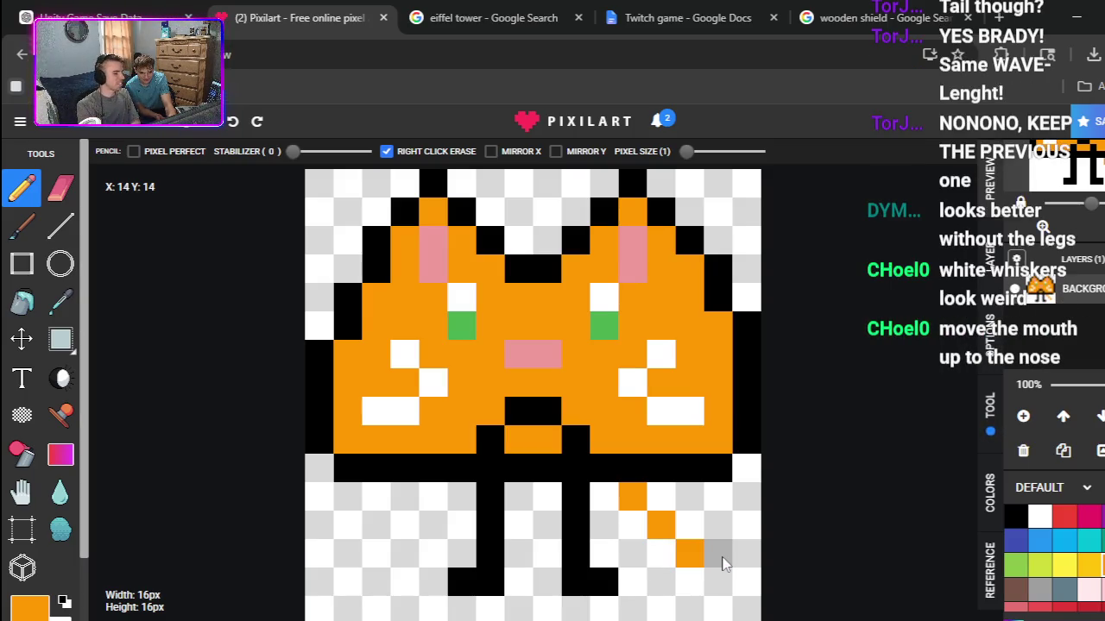
{"action": "left_click", "coordinate": [721, 557]}
{"action": "left_click", "coordinate": [742, 528]}
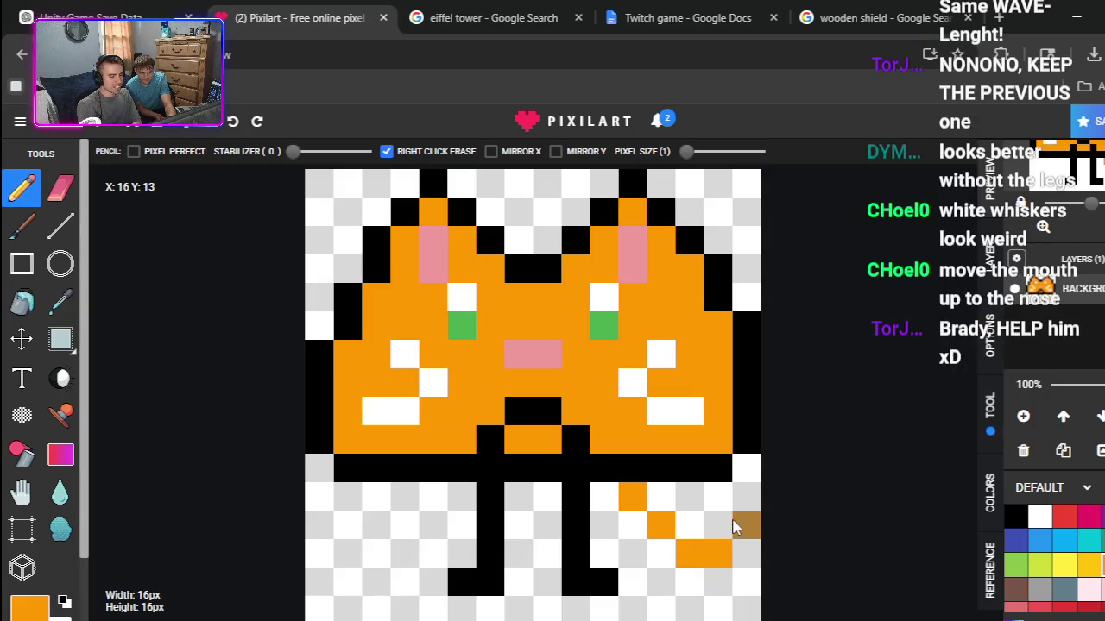
{"action": "left_click", "coordinate": [721, 503]}
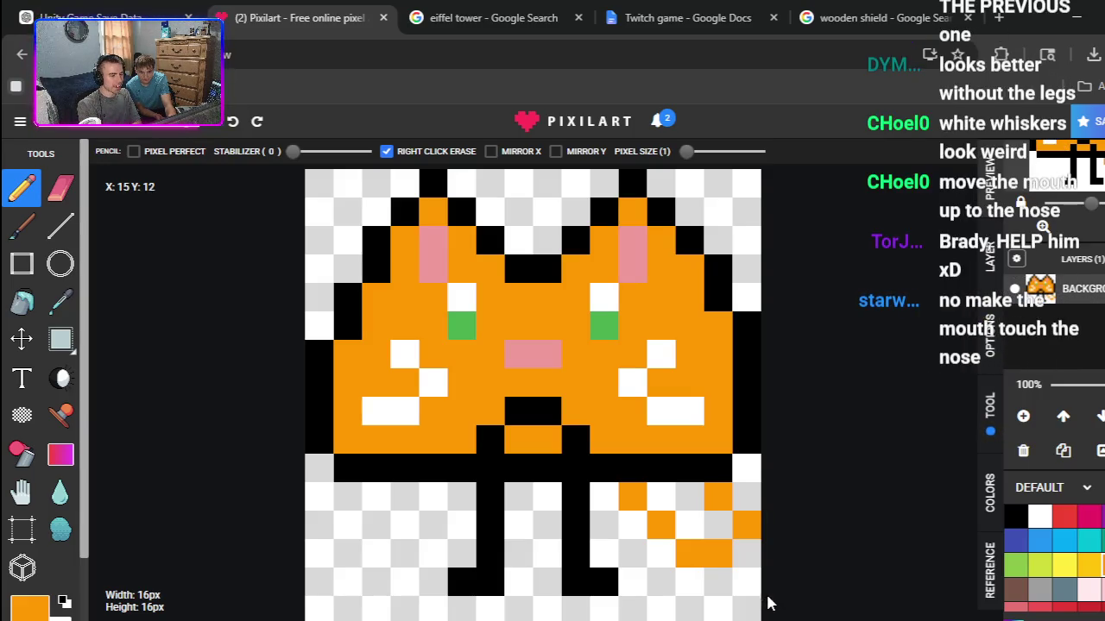
{"action": "right_click", "coordinate": [720, 499]}
{"action": "right_click", "coordinate": [719, 552]}
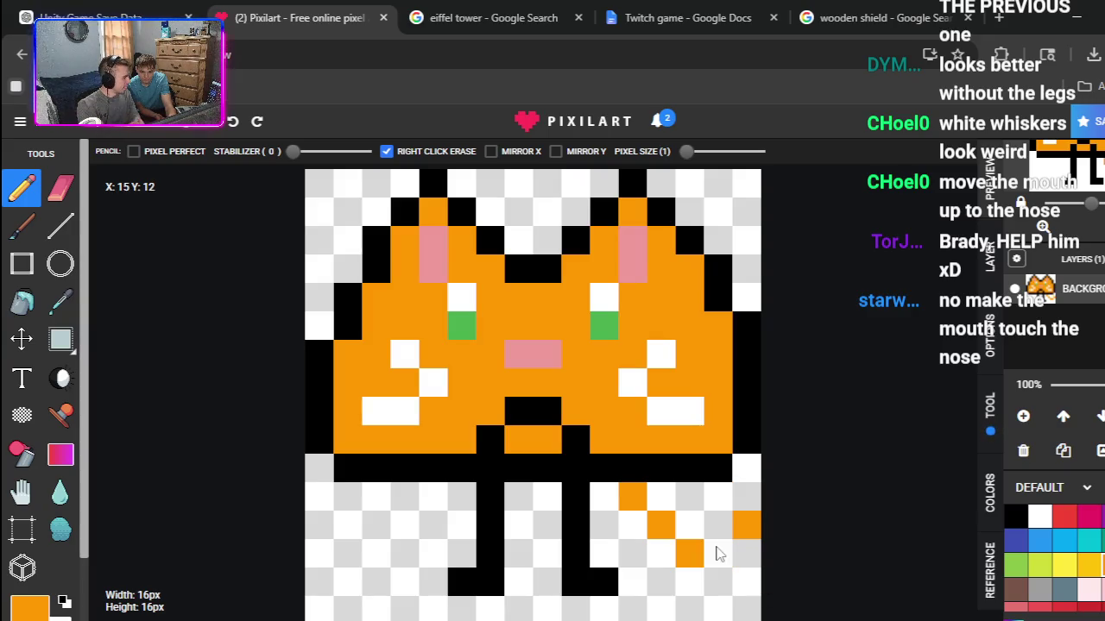
{"action": "left_click", "coordinate": [716, 580]}
{"action": "left_click", "coordinate": [744, 552]}
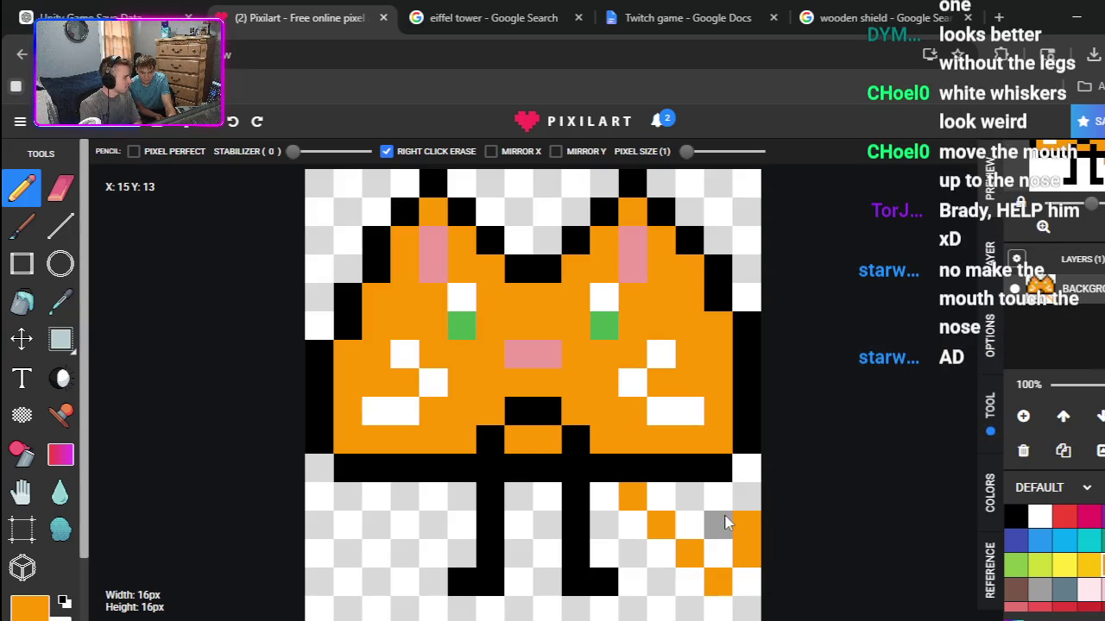
{"action": "right_click", "coordinate": [747, 525]}
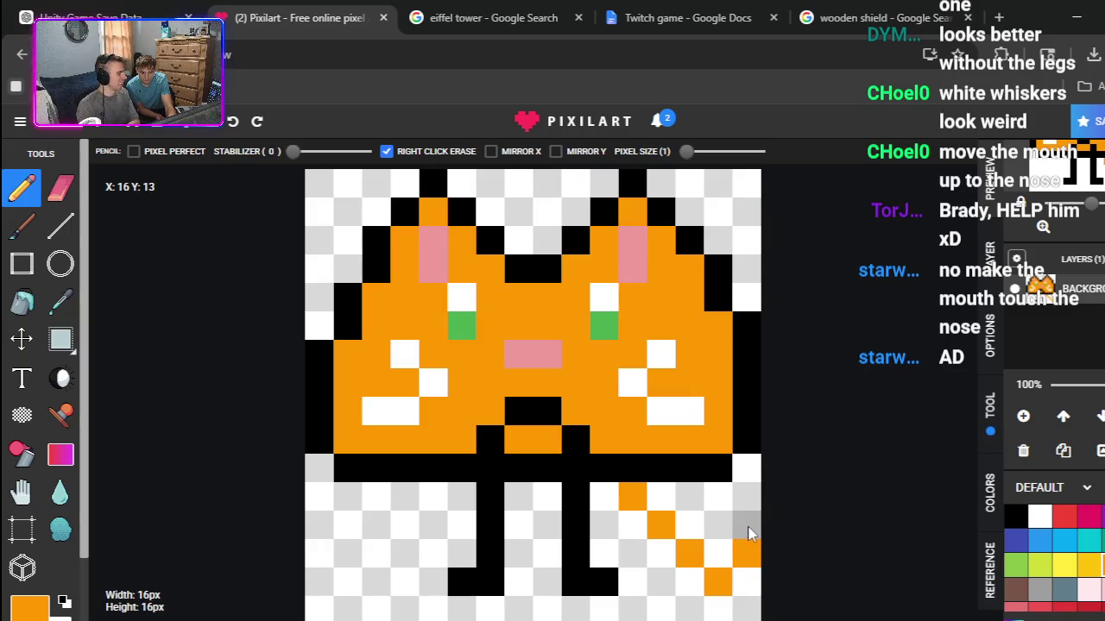
{"action": "left_click", "coordinate": [748, 528]}
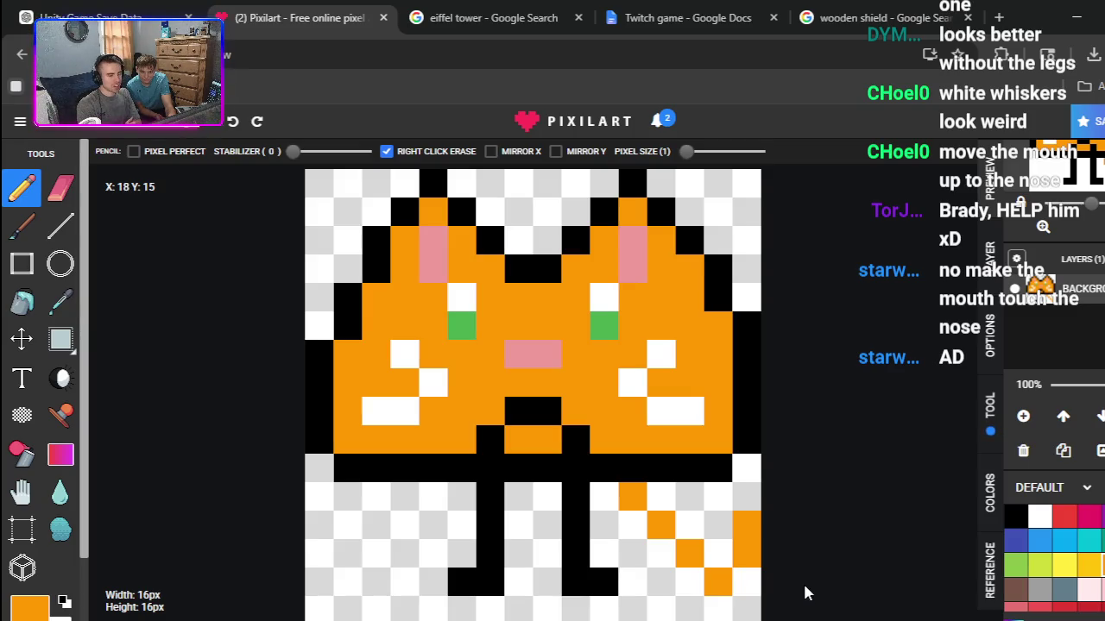
{"action": "left_click", "coordinate": [633, 524]}
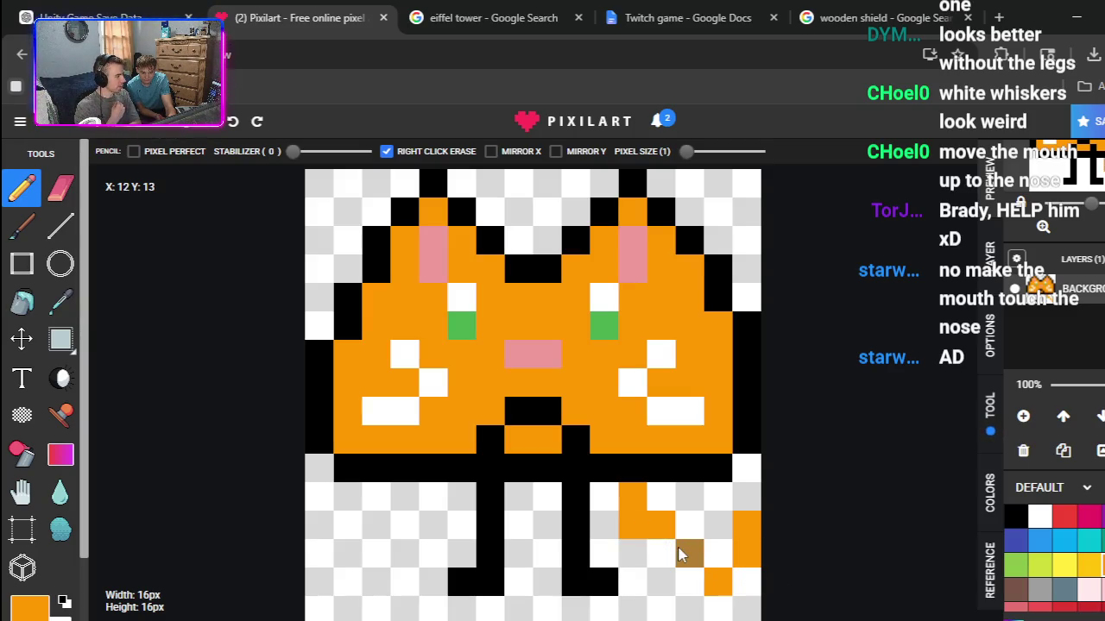
{"action": "left_click", "coordinate": [661, 553]}
{"action": "left_click_drag", "start_coordinate": [688, 569], "coordinate": [740, 584]}
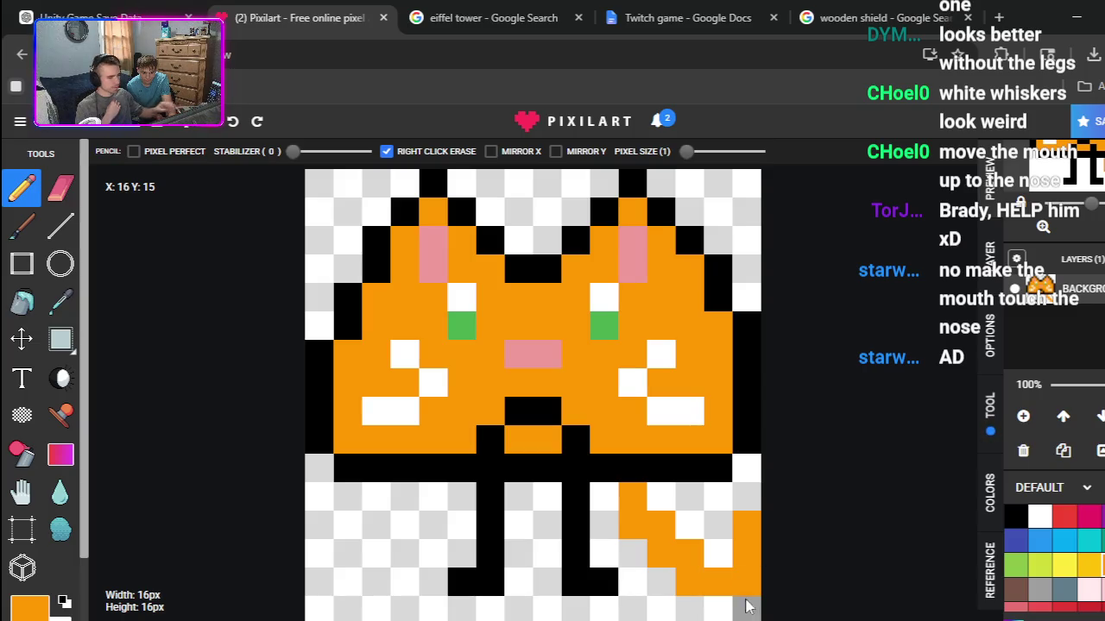
Step: Outline the orange tail with black pixels
{"action": "left_click", "coordinate": [1014, 514]}
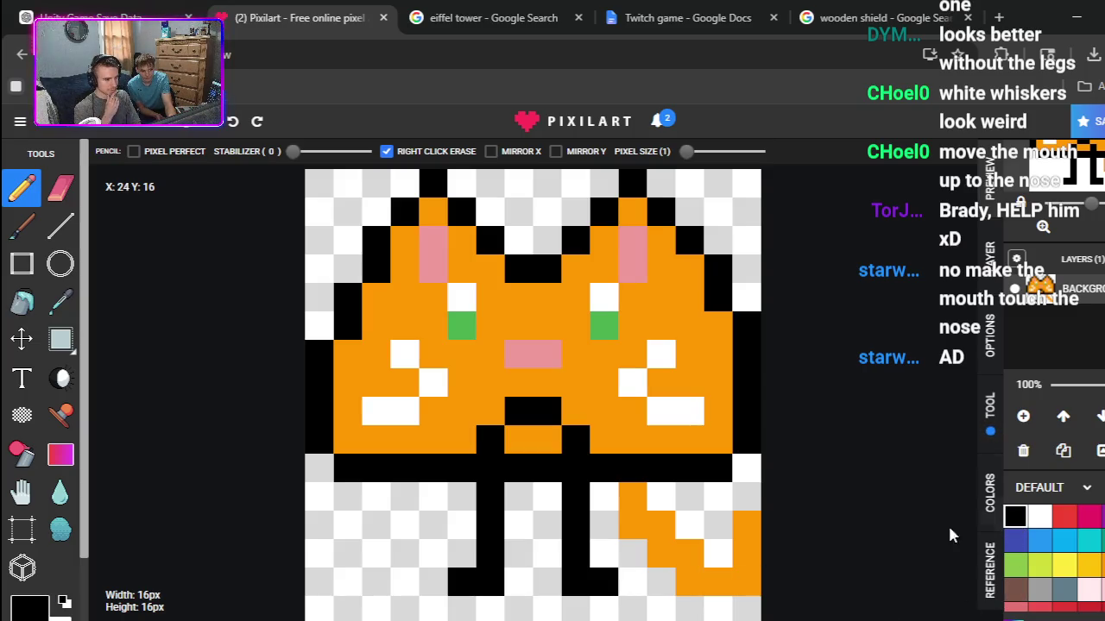
{"action": "left_click", "coordinate": [658, 523]}
{"action": "left_click", "coordinate": [688, 581]}
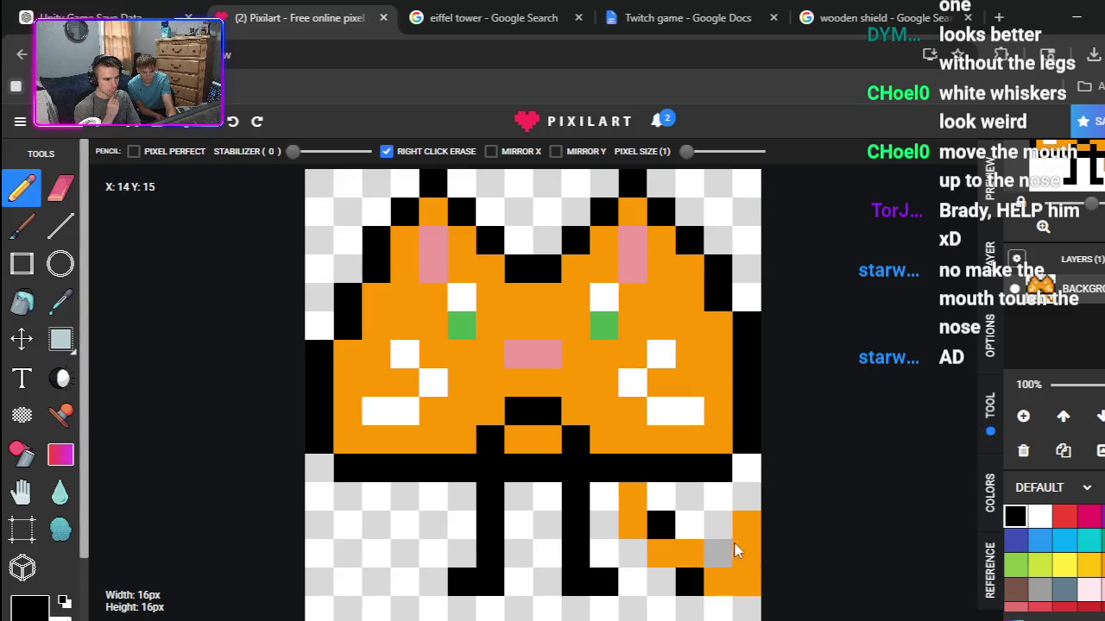
{"action": "left_click", "coordinate": [745, 533]}
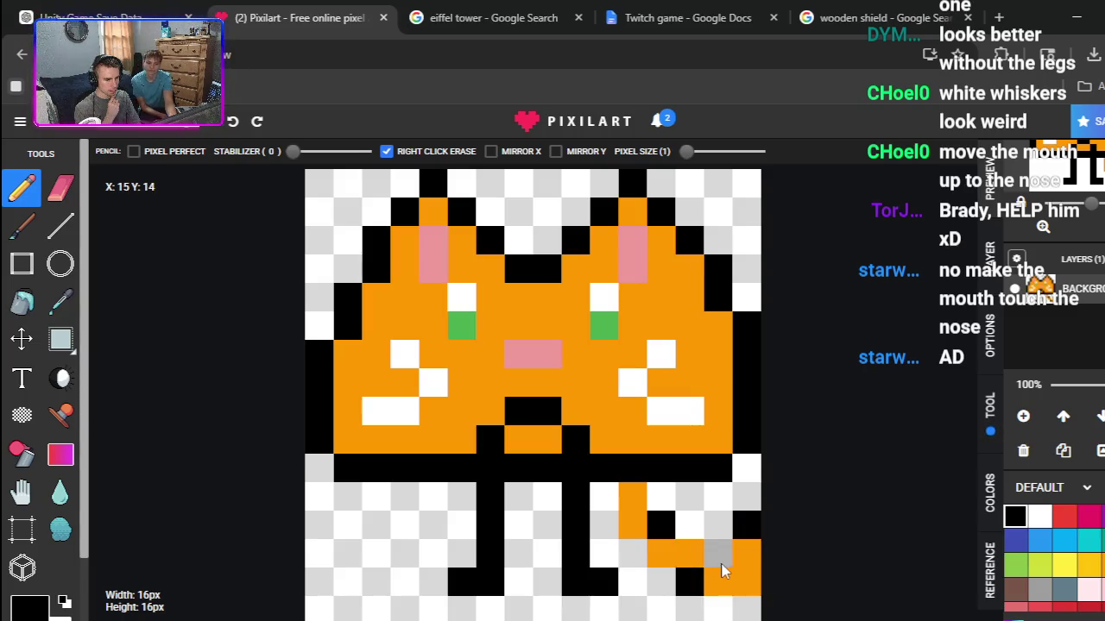
{"action": "left_click", "coordinate": [746, 582]}
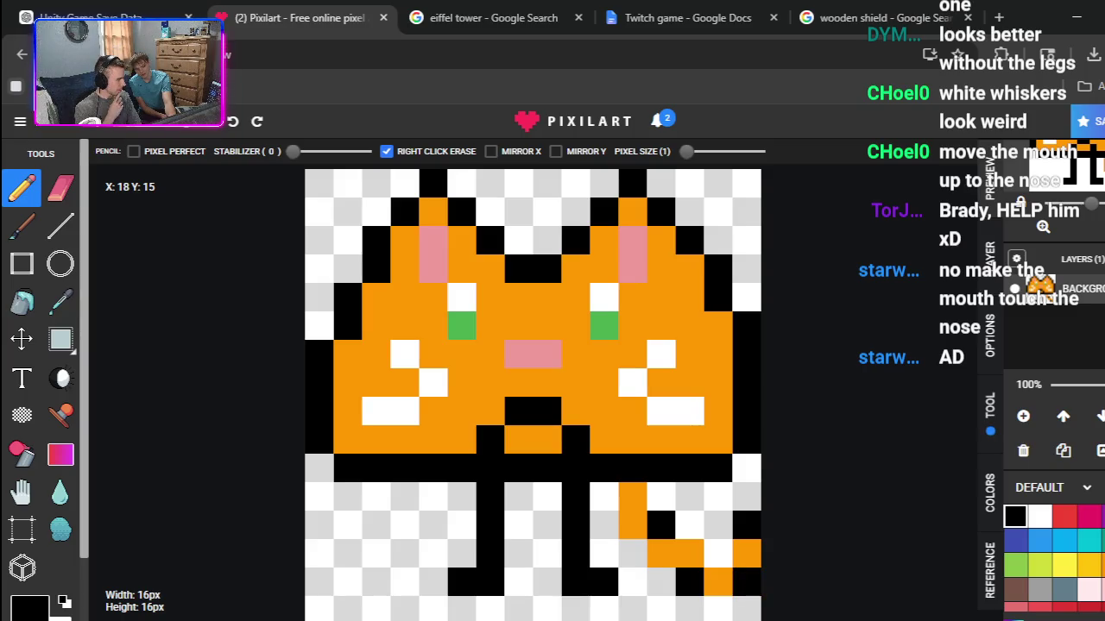
{"action": "left_click", "coordinate": [632, 497]}
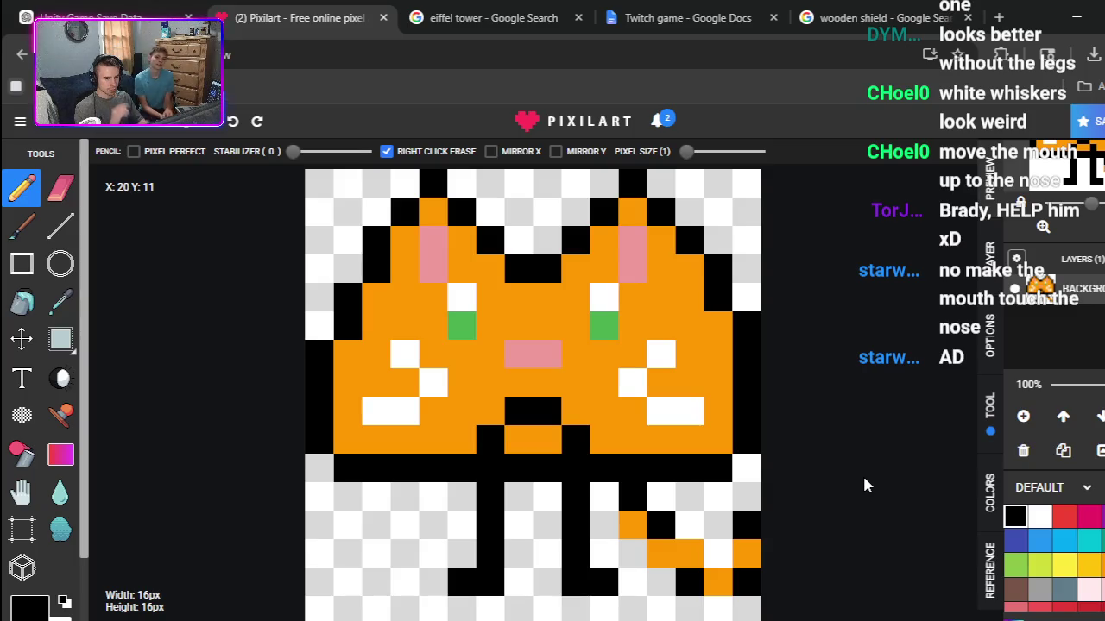
Step: Reshape the mouth into a small curve, recolouring stray black mouth pixels orange
{"action": "left_click", "coordinate": [572, 410]}
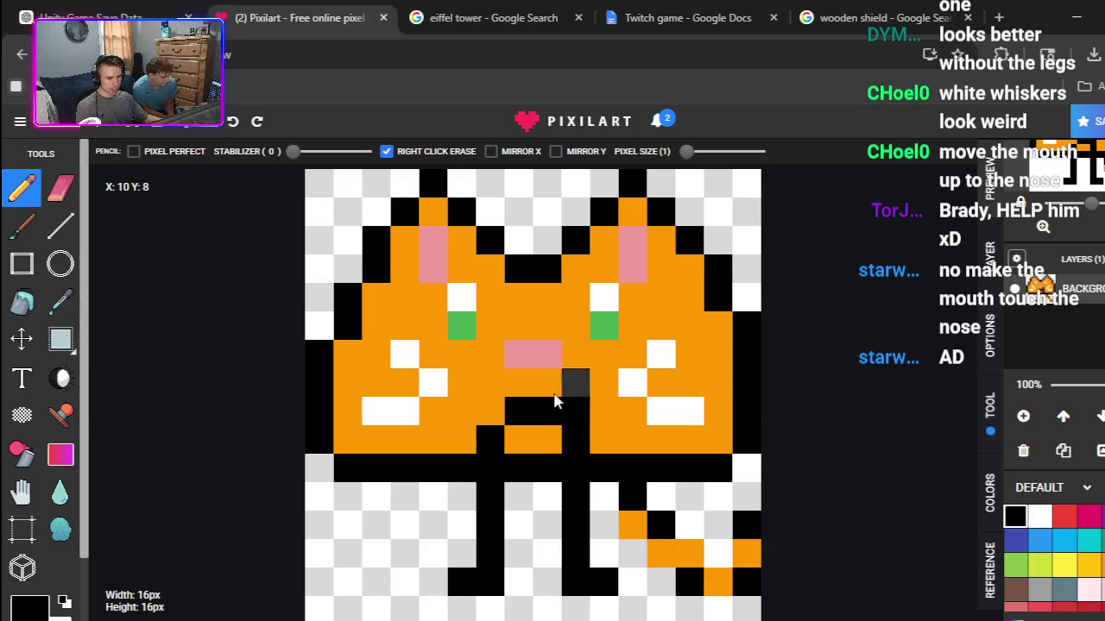
{"action": "left_click_drag", "start_coordinate": [518, 384], "coordinate": [492, 384]}
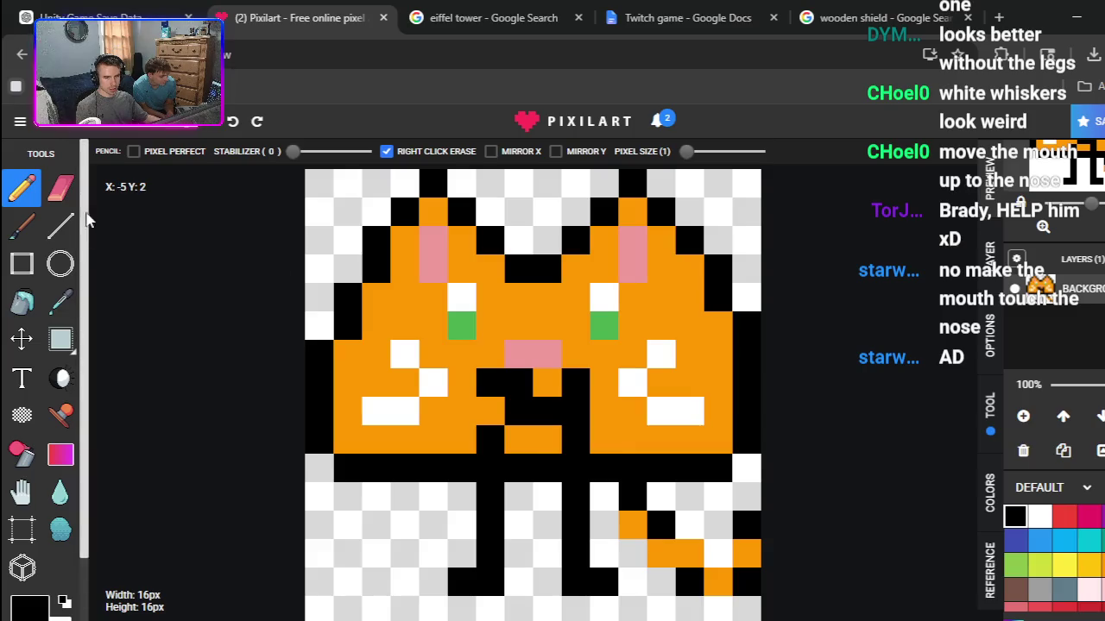
{"action": "left_click", "coordinate": [60, 301]}
{"action": "left_click", "coordinate": [426, 344]}
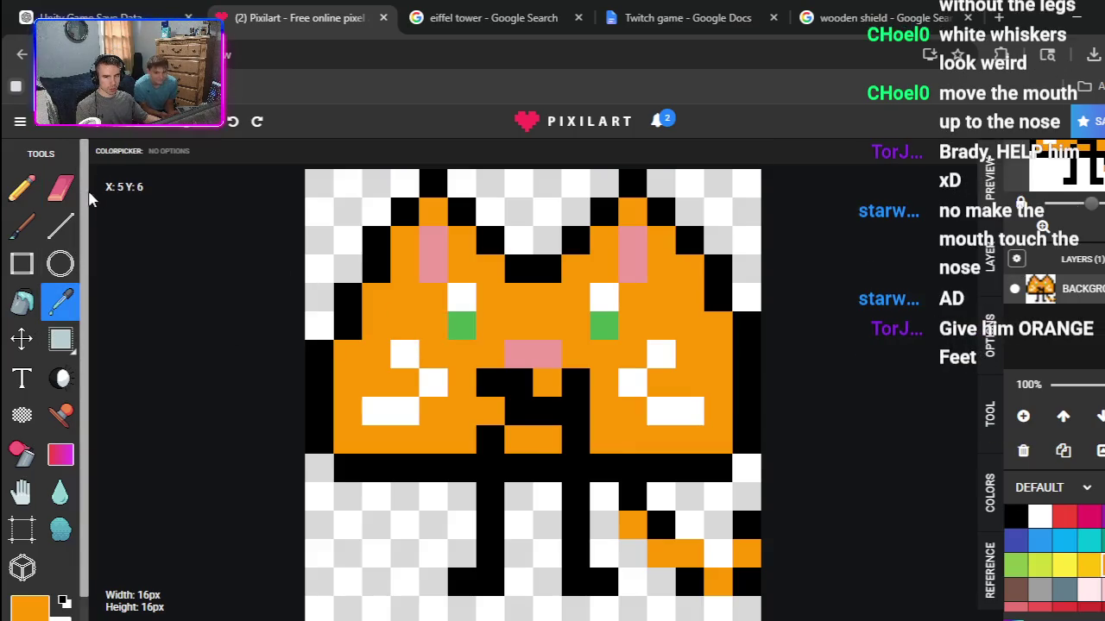
{"action": "key", "text": "b"}
{"action": "left_click", "coordinate": [519, 383]}
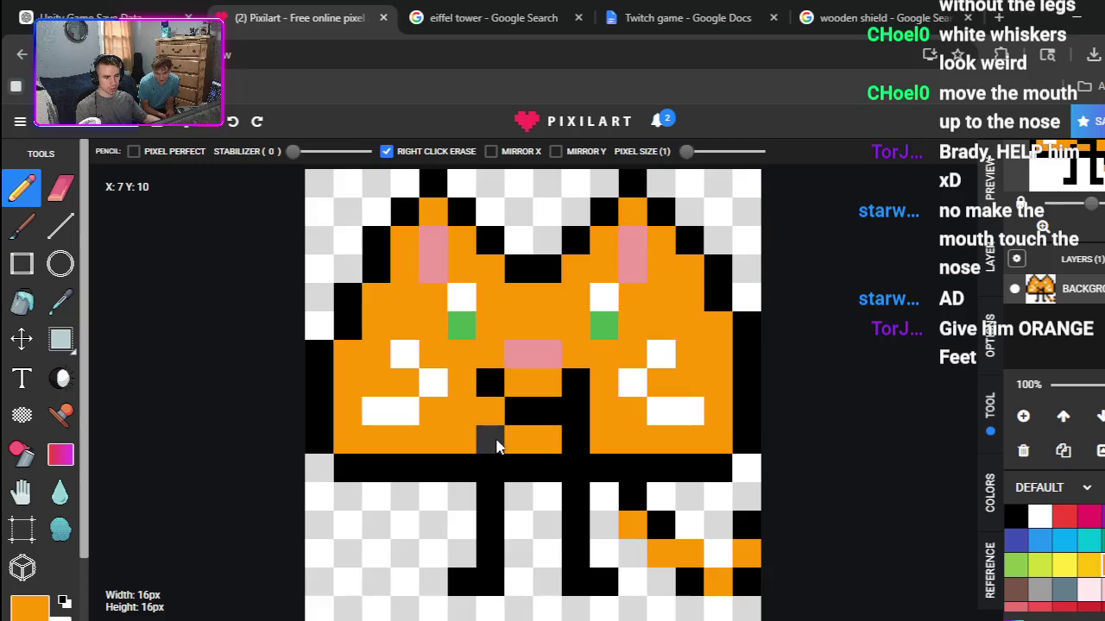
{"action": "left_click_drag", "start_coordinate": [574, 410], "coordinate": [576, 439]}
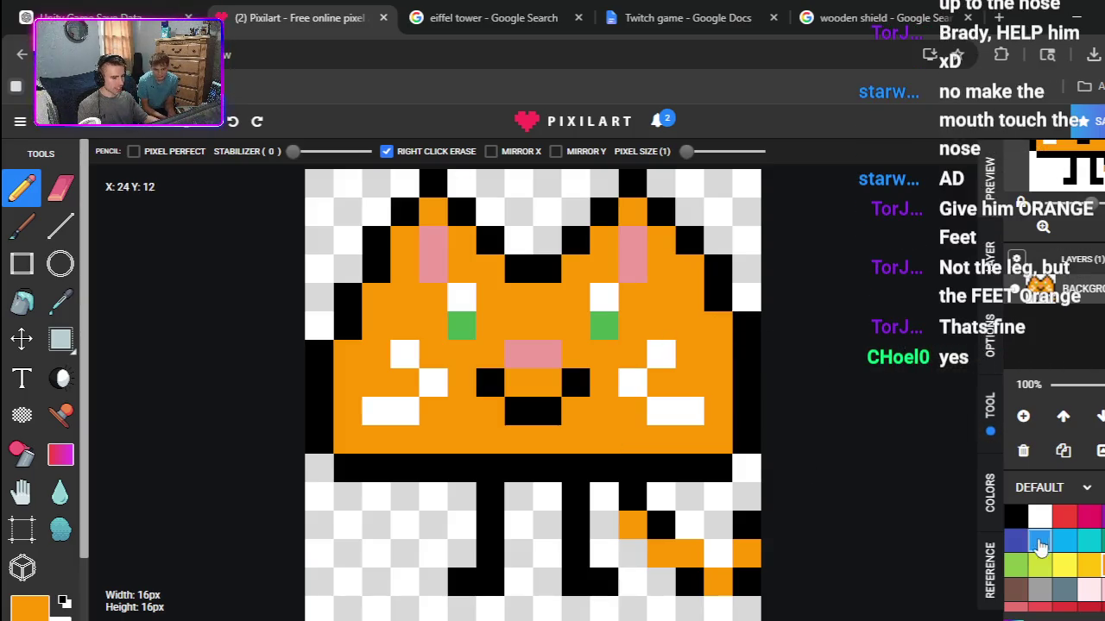
Step: Paint orange feet on the bottom pixels of both black legs
{"action": "left_click", "coordinate": [604, 581]}
{"action": "left_click", "coordinate": [460, 582]}
{"action": "left_click", "coordinate": [489, 581]}
{"action": "left_click", "coordinate": [575, 582]}
{"action": "left_click", "coordinate": [605, 582]}
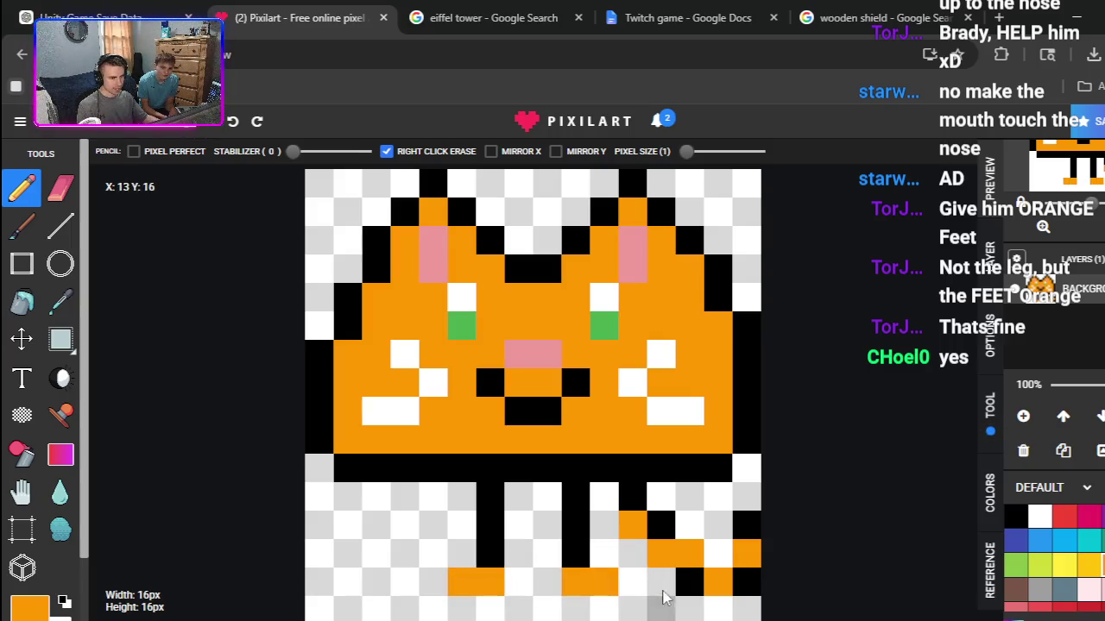
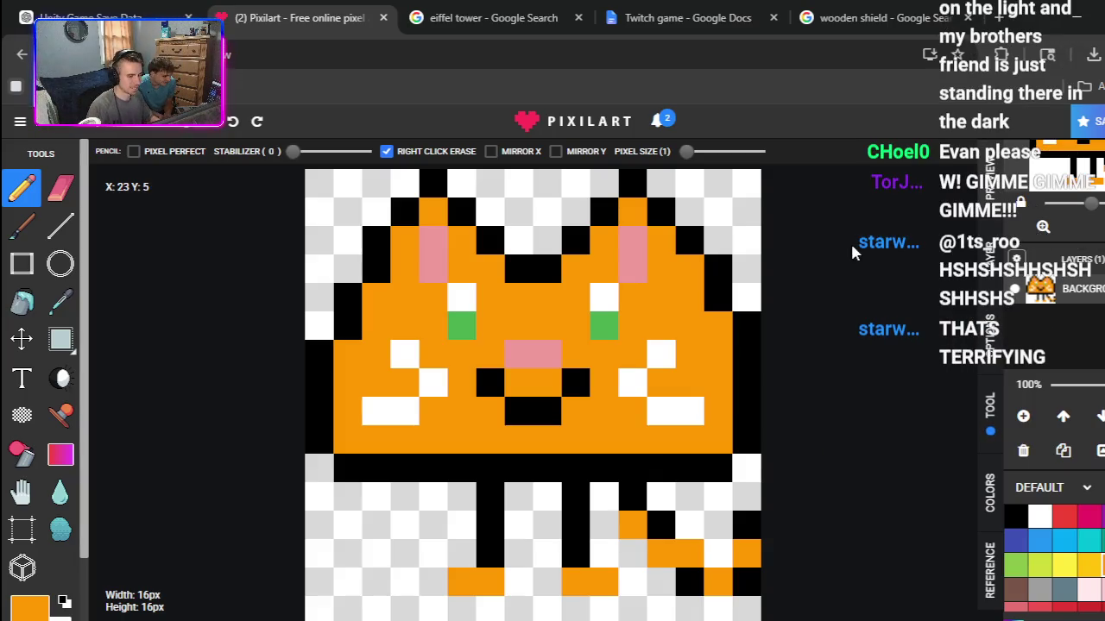
Step: Export the 16×16 orange cat drawing as a .png from Pixilart's Save Drawing dialog and return to Unity
{"action": "key", "text": "ctrl+s"}
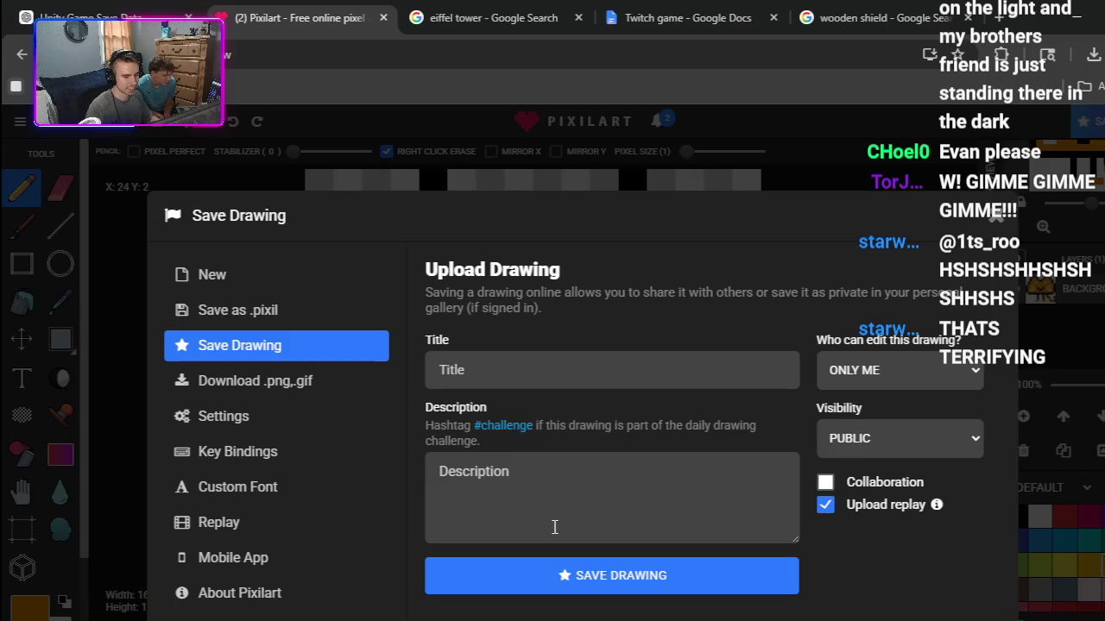
{"action": "left_click", "coordinate": [255, 381]}
{"action": "left_click", "coordinate": [518, 488]}
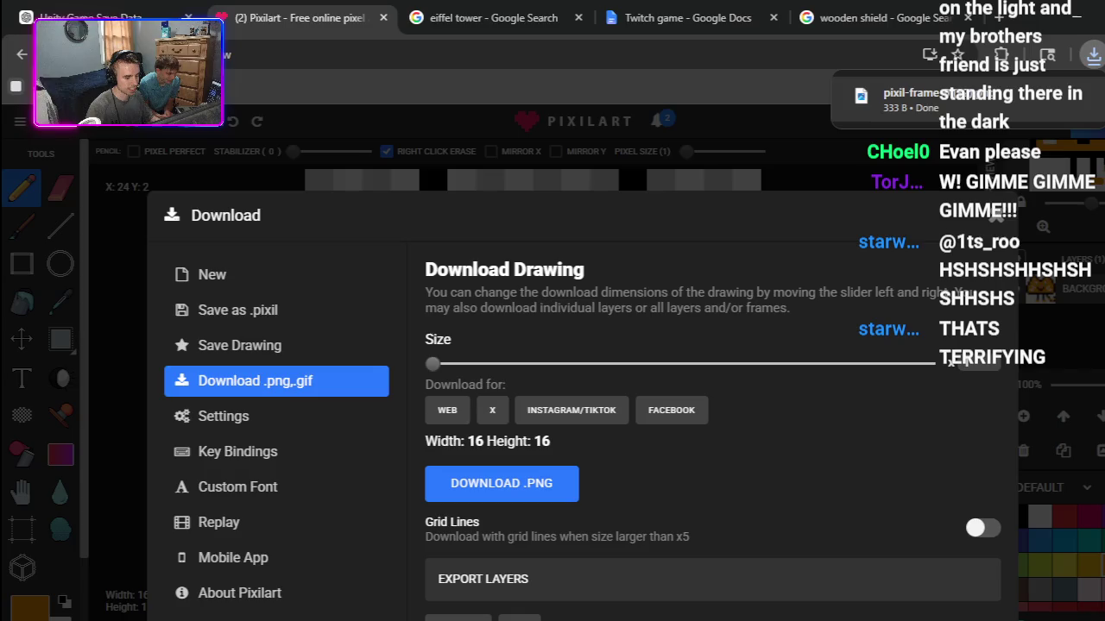
{"action": "key", "text": "alt+Tab"}
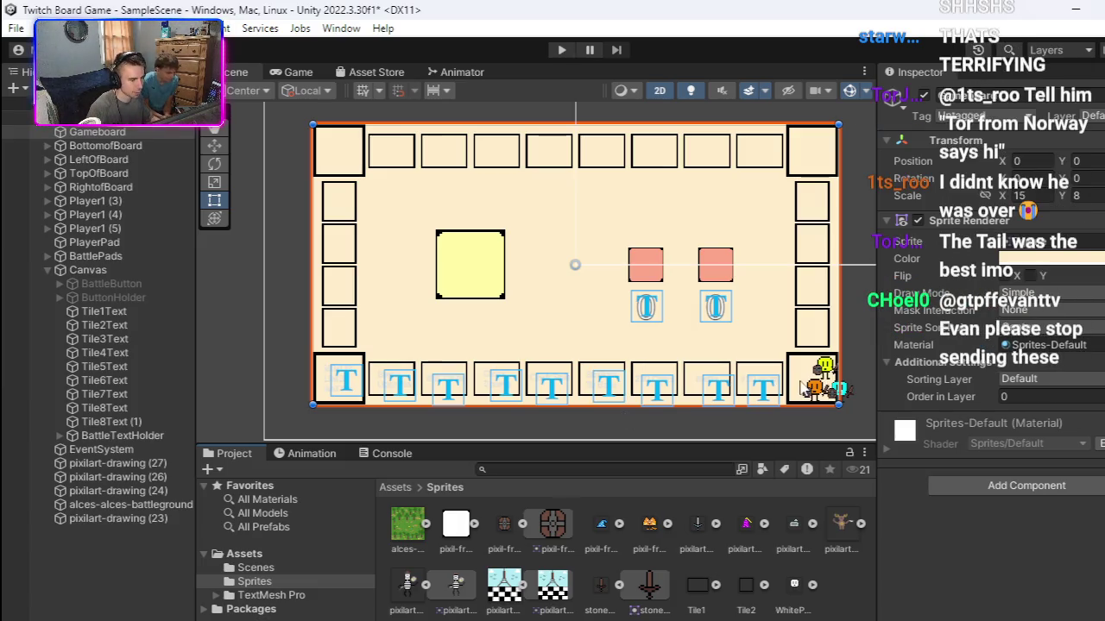
Step: Nudge the orange player piece slightly left within its tile
{"action": "scroll", "coordinate": [797, 413], "scroll_direction": "up", "scroll_amount": 10}
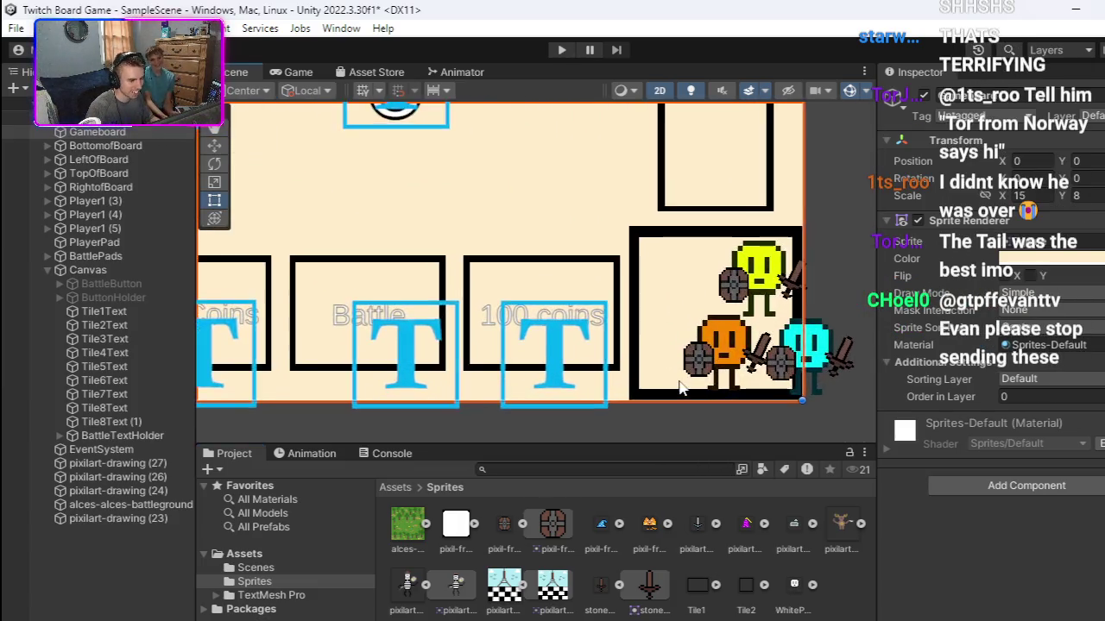
{"action": "scroll", "coordinate": [679, 388], "scroll_direction": "up", "scroll_amount": 4}
{"action": "left_click", "coordinate": [691, 350]}
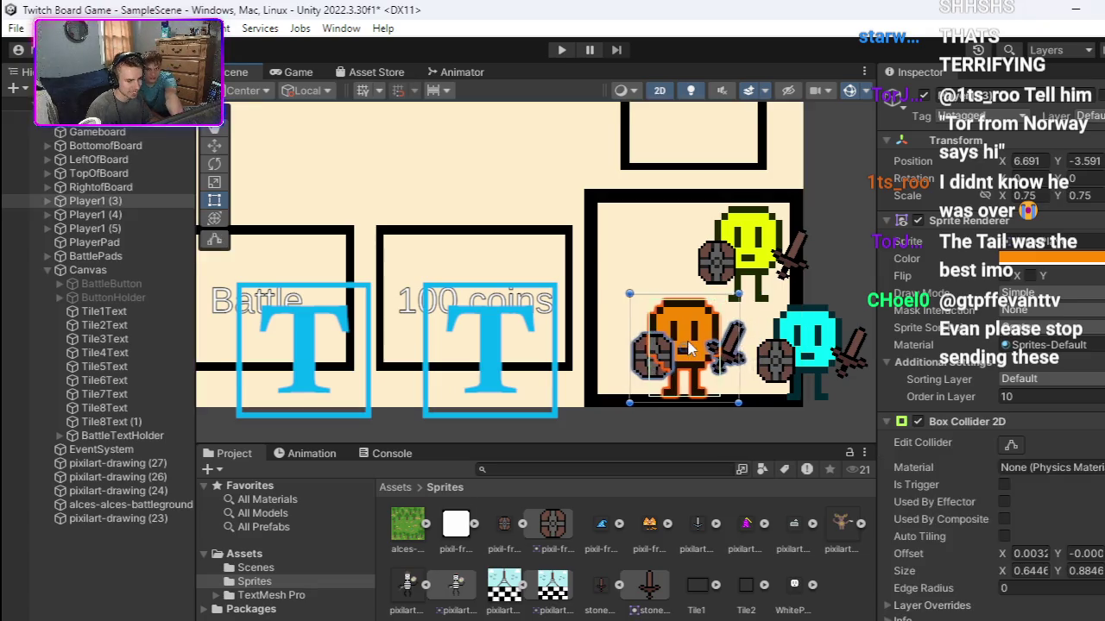
{"action": "left_click_drag", "start_coordinate": [690, 349], "coordinate": [652, 344]}
Step: Set the pixil-frame cat texture to Point (no filter), Automatic format and no compression
{"action": "left_click", "coordinate": [646, 524]}
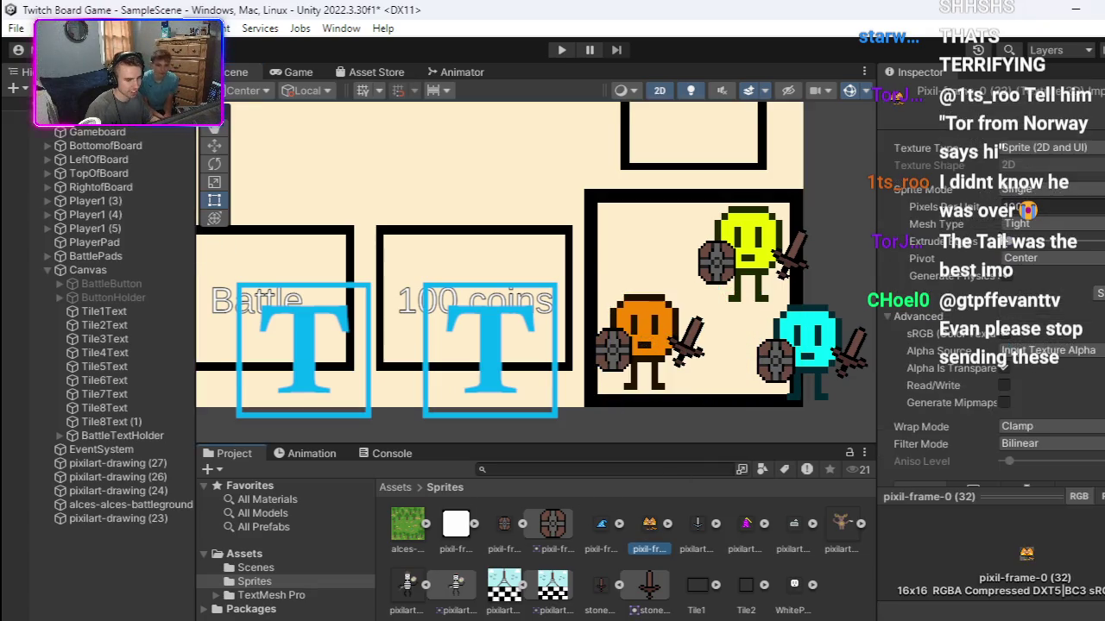
{"action": "scroll", "coordinate": [1057, 298], "scroll_direction": "down", "scroll_amount": 5}
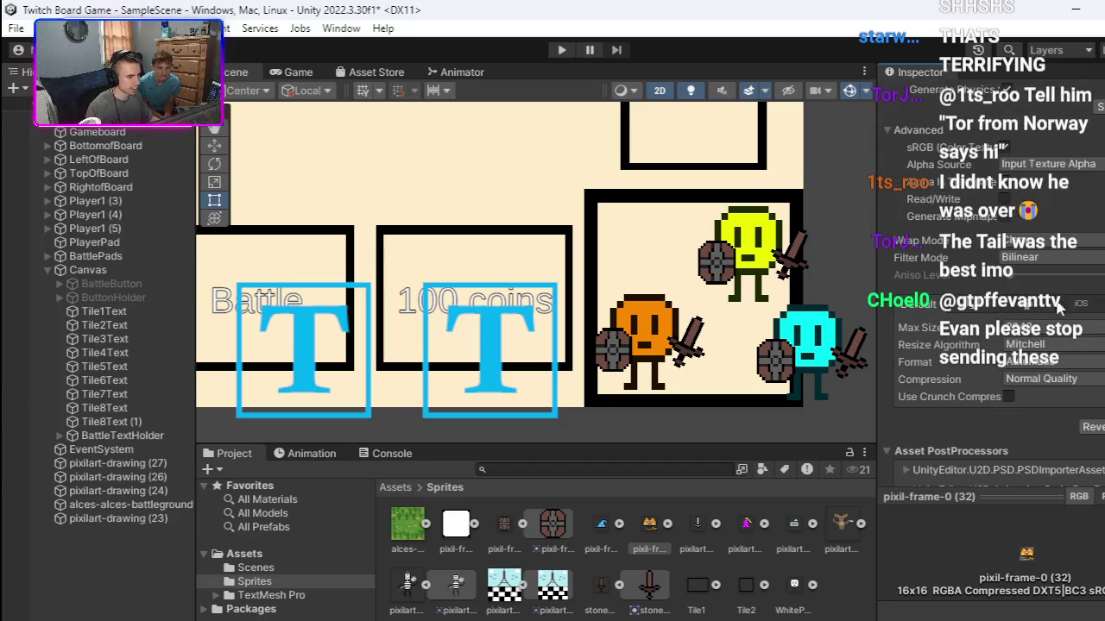
{"action": "left_click", "coordinate": [1040, 258]}
{"action": "left_click", "coordinate": [1027, 275]}
{"action": "left_click", "coordinate": [1043, 359]}
{"action": "left_click", "coordinate": [1042, 355]}
{"action": "left_click", "coordinate": [1049, 379]}
{"action": "left_click", "coordinate": [1047, 398]}
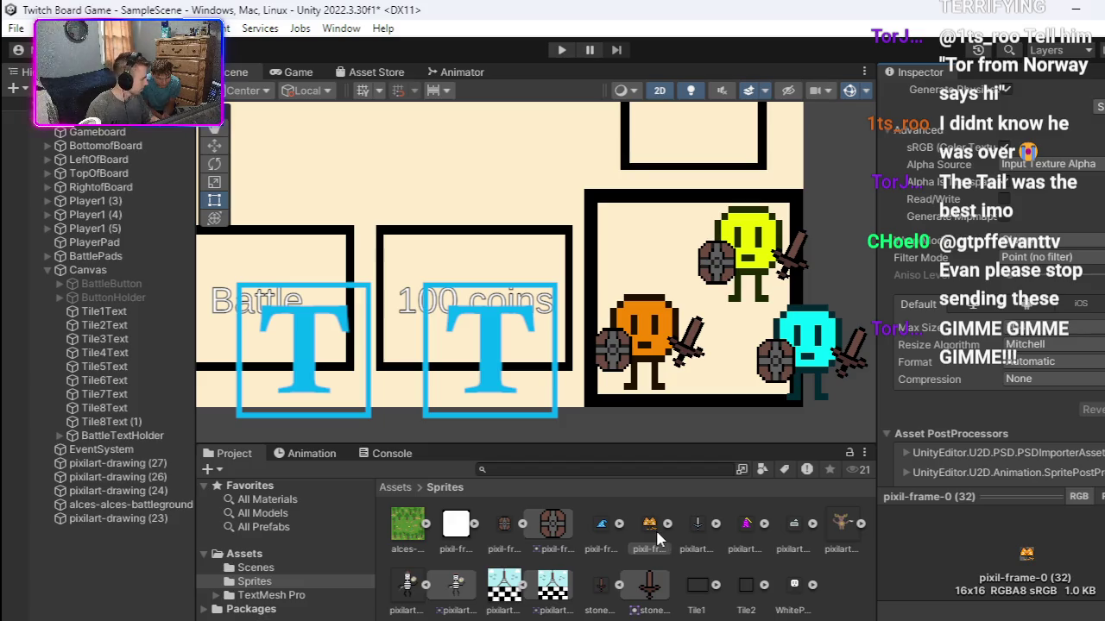
Step: Drop the cat sprite into the scene below the orange player and recheck its import settings
{"action": "mouse_move", "coordinate": [660, 511]}
{"action": "left_mouse_down"}
{"action": "mouse_move", "coordinate": [711, 421]}
{"action": "mouse_move", "coordinate": [725, 423]}
{"action": "left_mouse_up"}
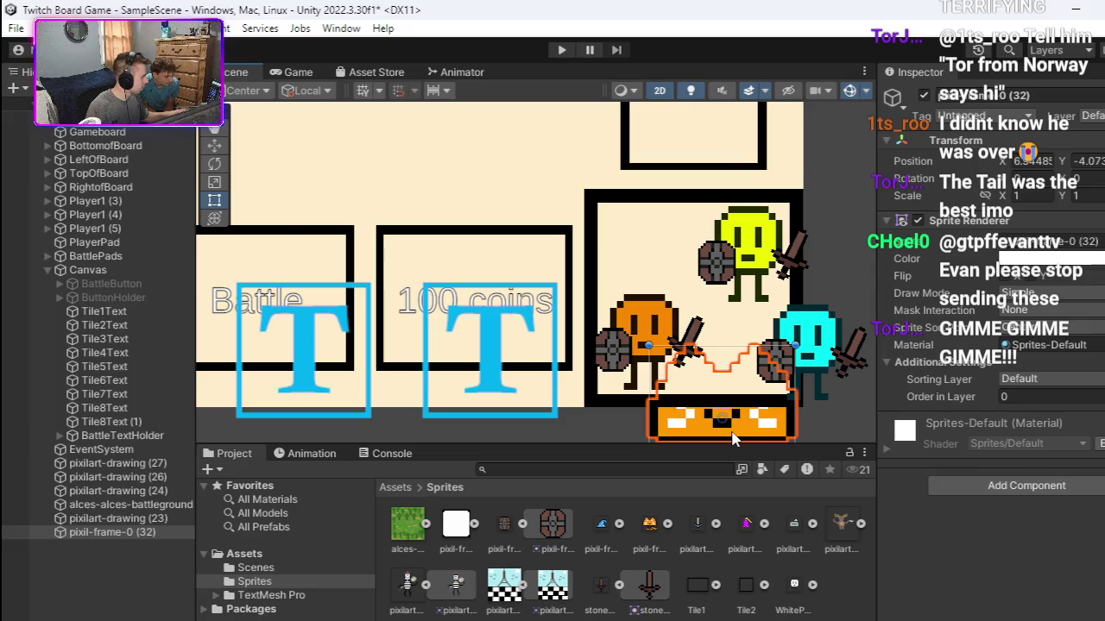
{"action": "scroll", "coordinate": [531, 284], "scroll_direction": "down", "scroll_amount": 3}
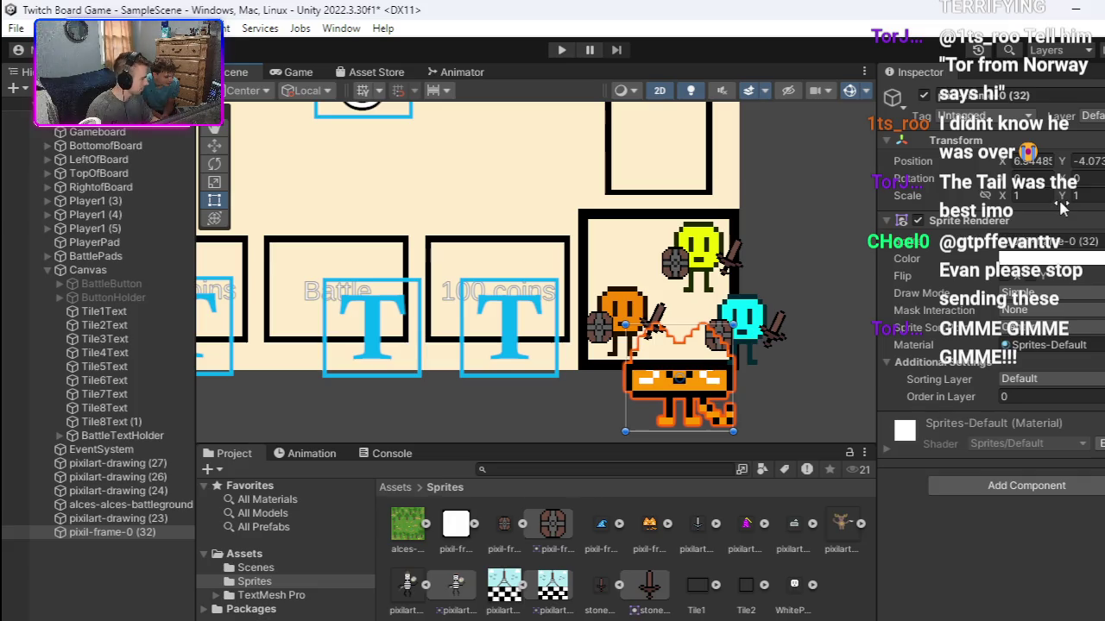
{"action": "left_click", "coordinate": [1020, 196]}
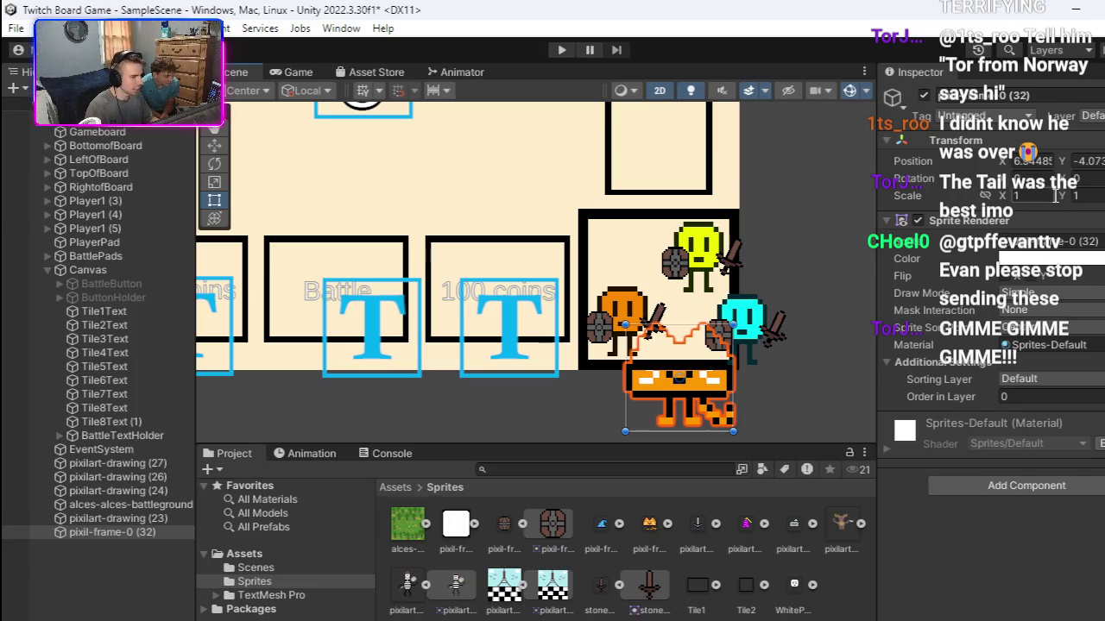
{"action": "left_click", "coordinate": [667, 523]}
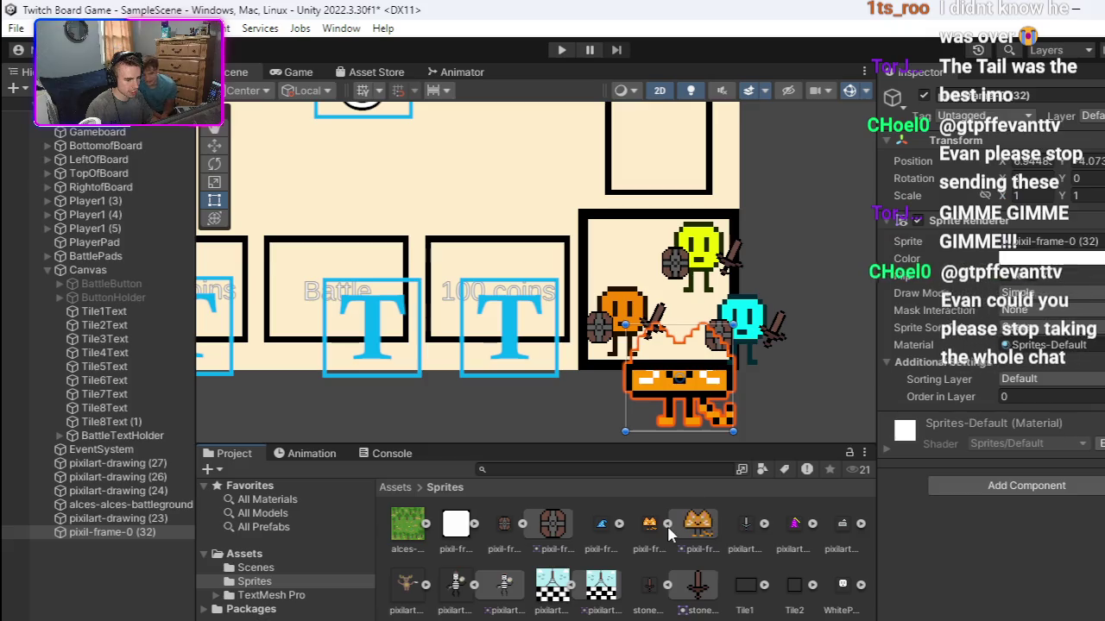
{"action": "left_click", "coordinate": [649, 526]}
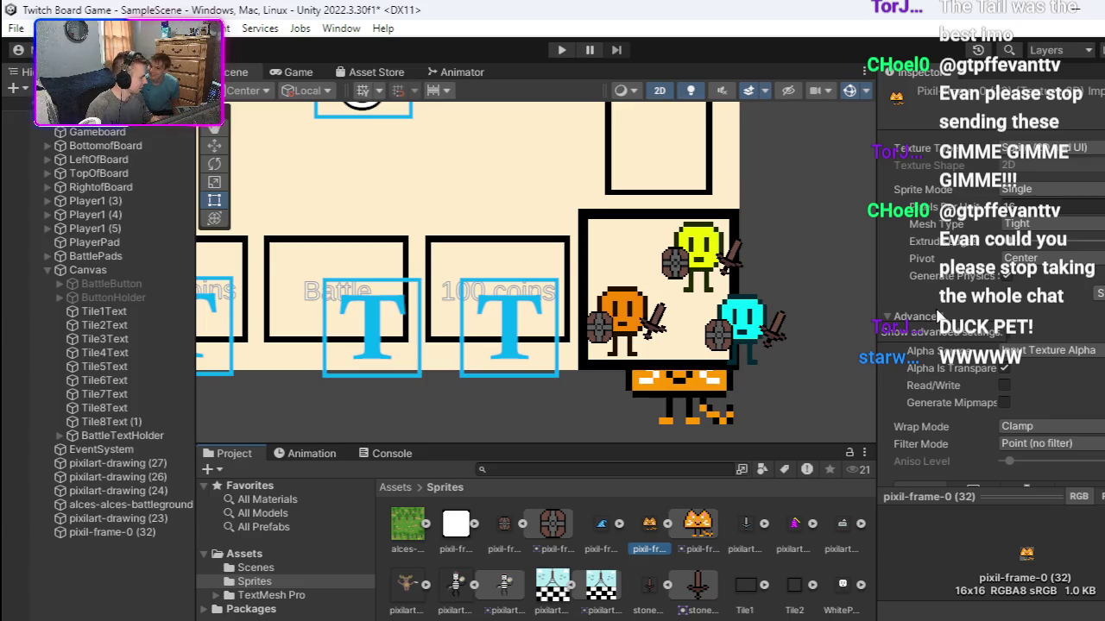
{"action": "left_click", "coordinate": [938, 317]}
{"action": "left_click", "coordinate": [939, 317]}
{"action": "left_click", "coordinate": [1038, 313]}
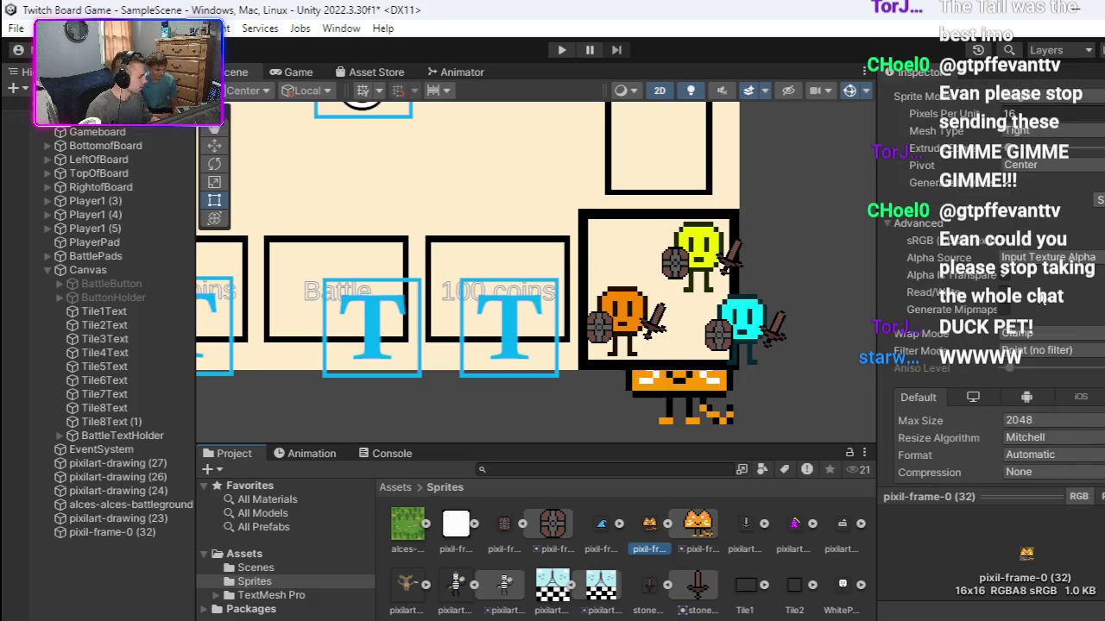
{"action": "left_click", "coordinate": [1038, 313]}
Step: Move the cat up onto the players' tile and set its Order in Layer to 11
{"action": "left_click", "coordinate": [746, 373]}
{"action": "left_click_drag", "start_coordinate": [746, 373], "coordinate": [744, 350]}
{"action": "left_click", "coordinate": [1005, 396]}
{"action": "type", "text": "1"}
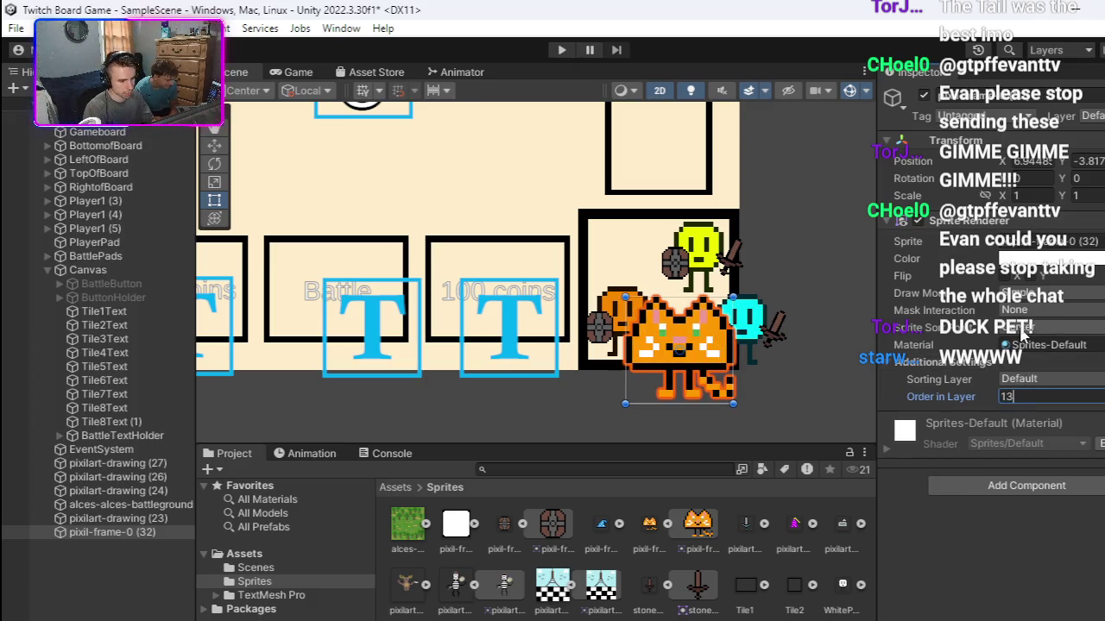
{"action": "type", "text": "1"}
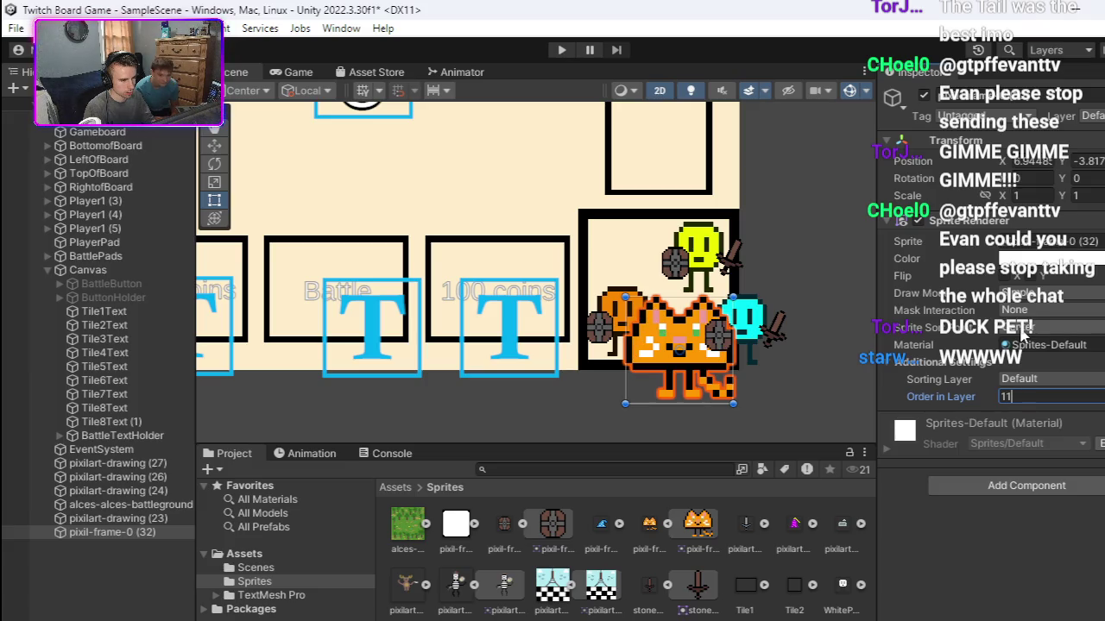
Step: Scale the cat to 0.3 on X and Y and place it beside the orange player
{"action": "left_click", "coordinate": [1044, 196]}
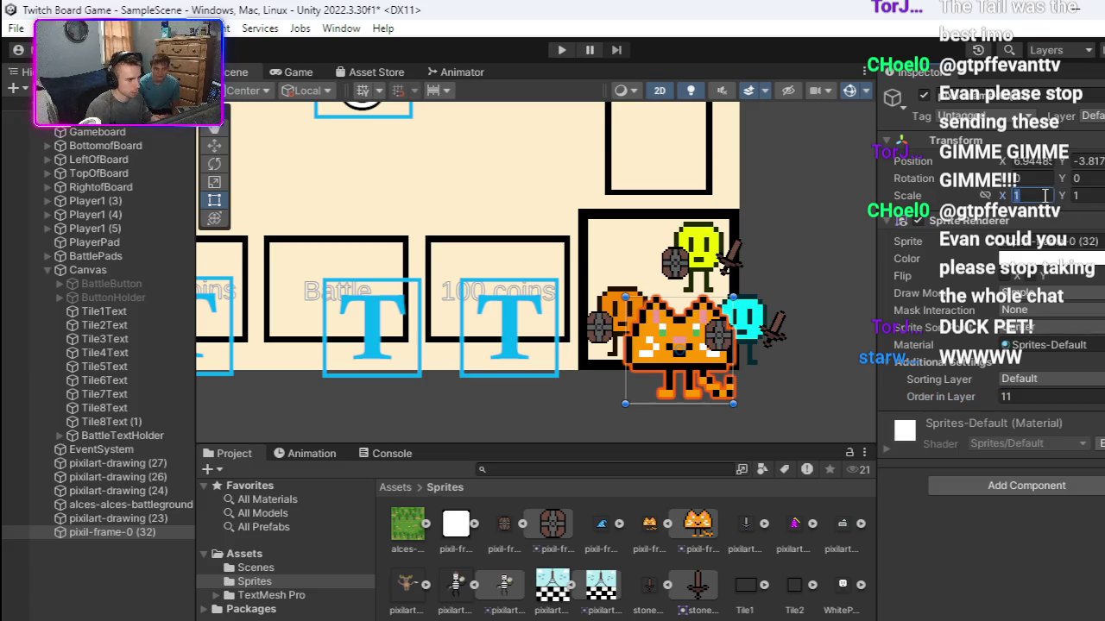
{"action": "type", "text": ".3"}
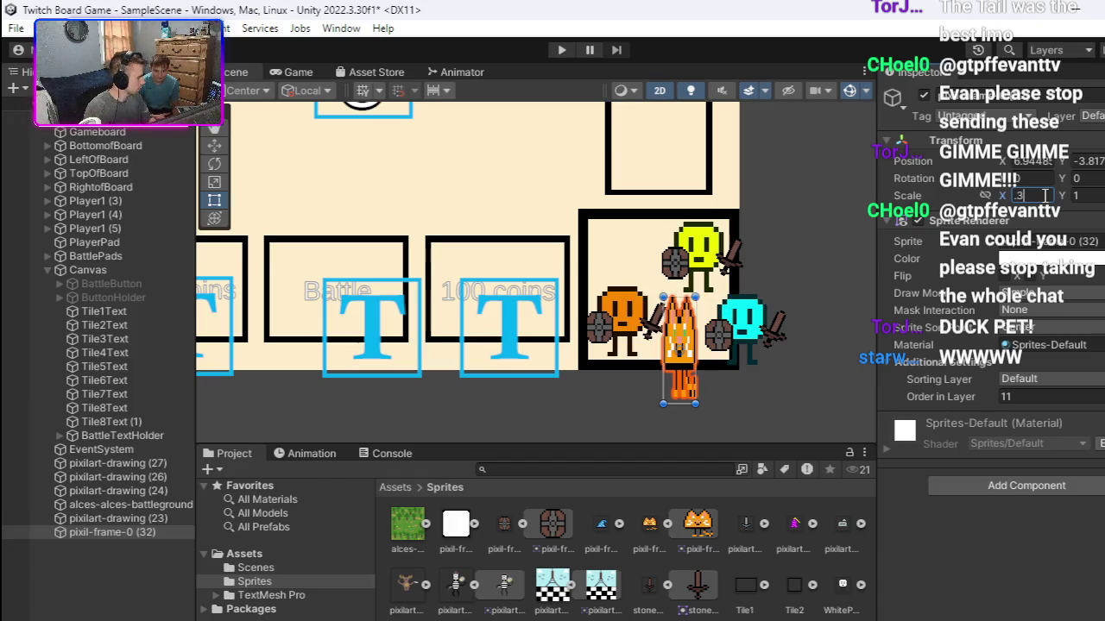
{"action": "key", "text": "Tab"}
{"action": "type", "text": ".3"}
{"action": "key", "text": "Return"}
{"action": "left_click_drag", "start_coordinate": [680, 349], "coordinate": [650, 349]}
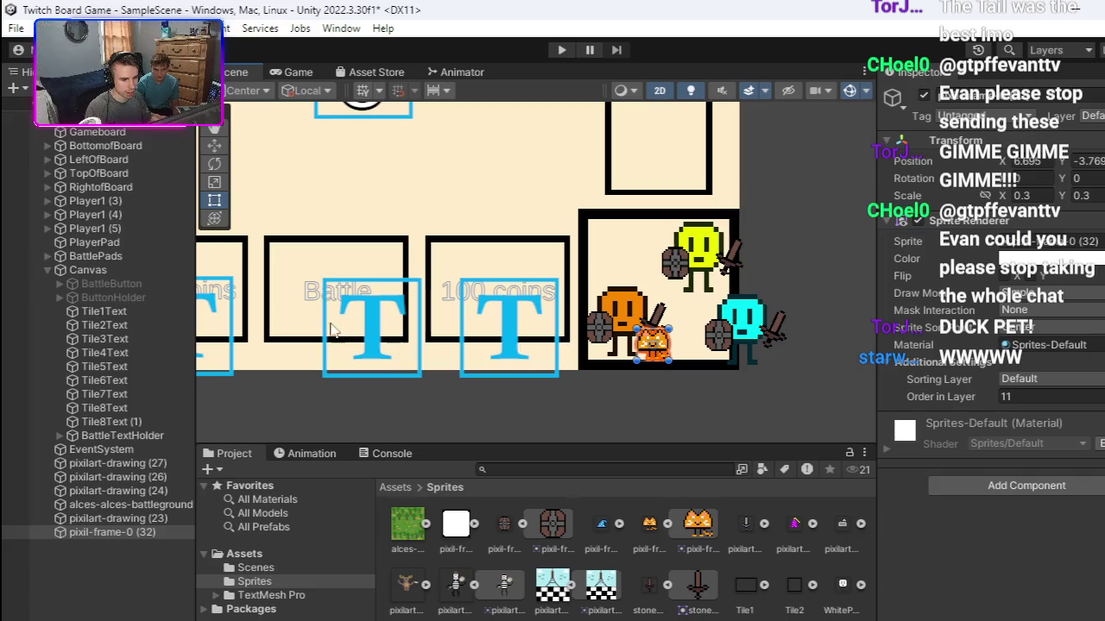
{"action": "left_click", "coordinate": [129, 533]}
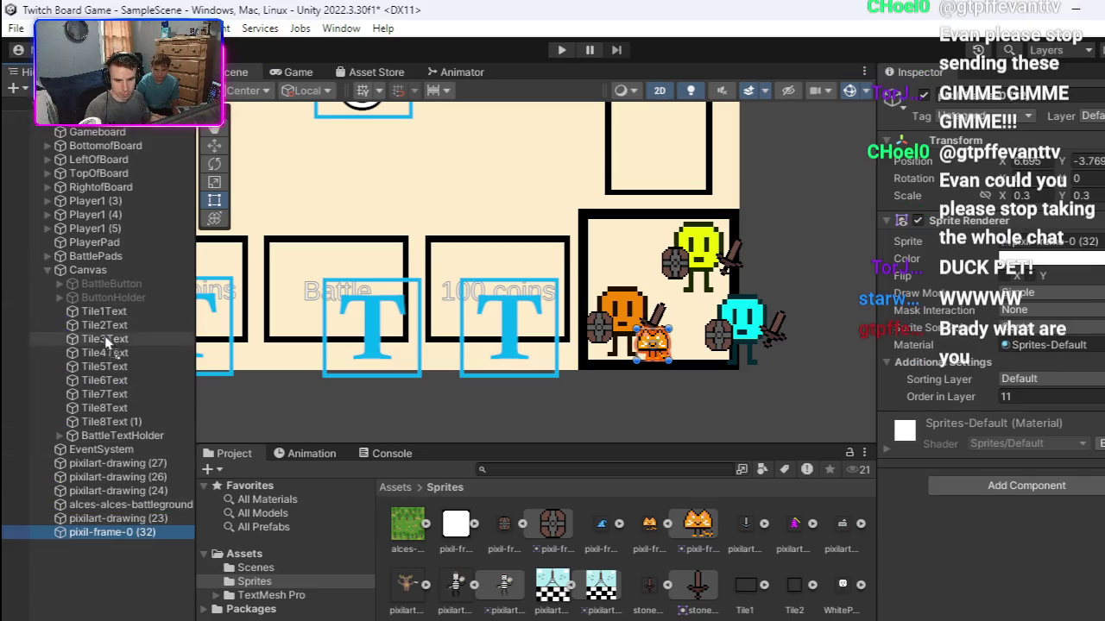
{"action": "left_click", "coordinate": [622, 321]}
{"action": "left_click", "coordinate": [47, 200]}
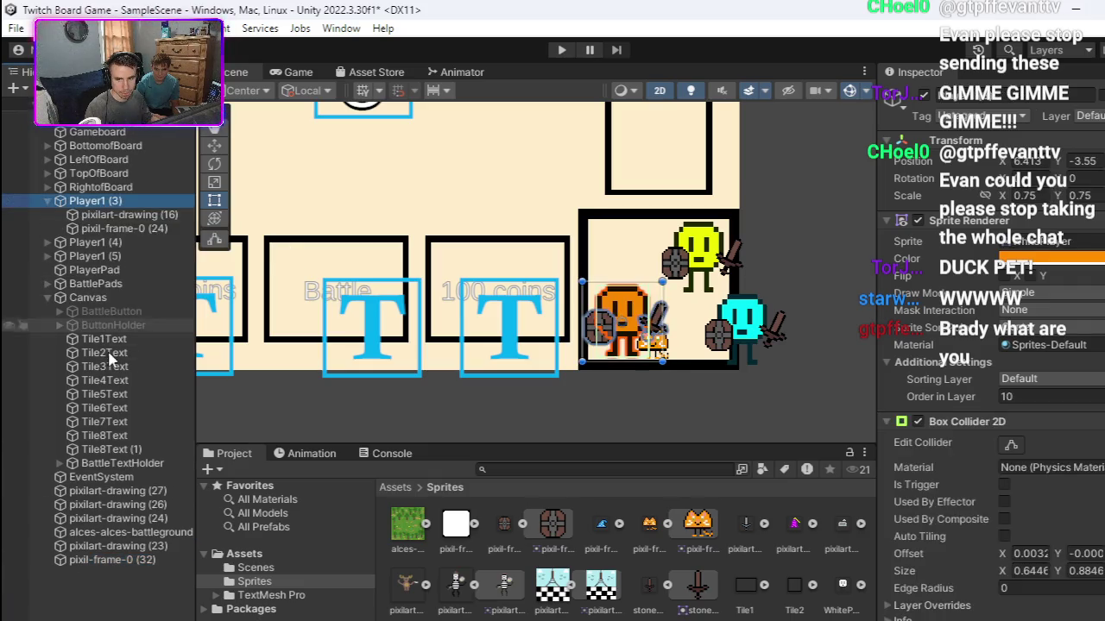
Step: Parent the cat under Player1 (3), then play and drag the orange player along the board to check it follows
{"action": "left_click", "coordinate": [105, 561]}
{"action": "left_click_drag", "start_coordinate": [108, 296], "coordinate": [125, 238]}
{"action": "left_click", "coordinate": [561, 50]}
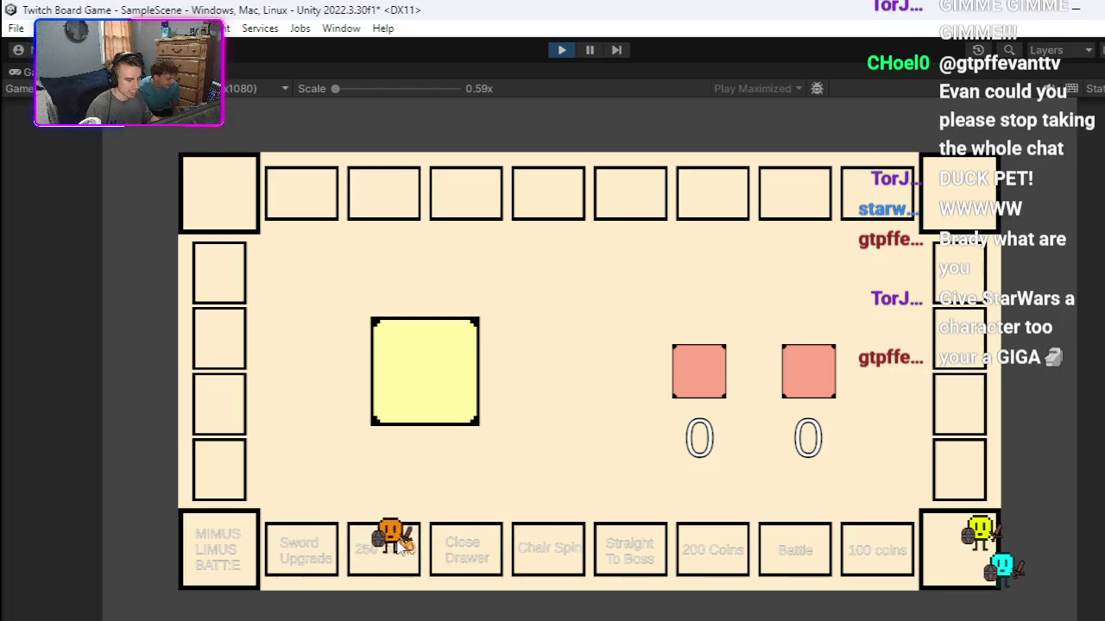
{"action": "mouse_move", "coordinate": [606, 536]}
{"action": "left_mouse_down"}
{"action": "mouse_move", "coordinate": [831, 525]}
{"action": "mouse_move", "coordinate": [1049, 537]}
{"action": "mouse_move", "coordinate": [983, 542]}
{"action": "mouse_move", "coordinate": [957, 562]}
{"action": "mouse_move", "coordinate": [821, 517]}
{"action": "mouse_move", "coordinate": [802, 530]}
{"action": "mouse_move", "coordinate": [732, 518]}
{"action": "mouse_move", "coordinate": [600, 544]}
{"action": "mouse_move", "coordinate": [290, 540]}
{"action": "mouse_move", "coordinate": [802, 527]}
{"action": "mouse_move", "coordinate": [927, 544]}
{"action": "mouse_move", "coordinate": [940, 557]}
{"action": "left_mouse_up"}
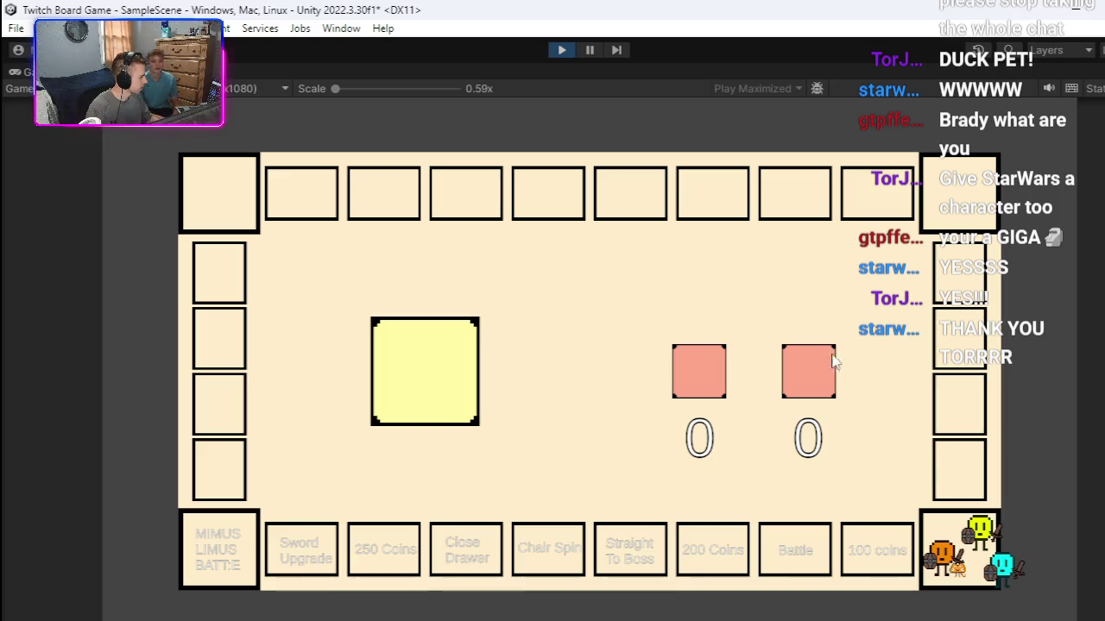
Step: Exit Play mode, then zoom and pan the Scene view to frame the corner tile with players and cat
{"action": "left_click", "coordinate": [561, 50]}
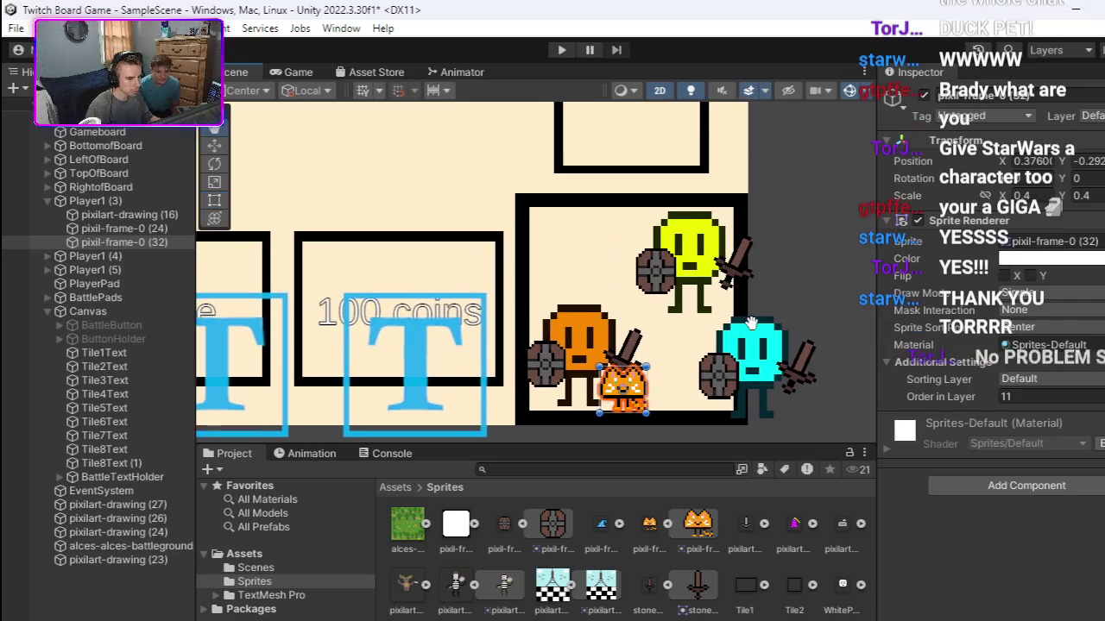
{"action": "scroll", "coordinate": [751, 322], "scroll_direction": "up", "scroll_amount": 2}
{"action": "scroll", "coordinate": [745, 329], "scroll_direction": "down", "scroll_amount": 1}
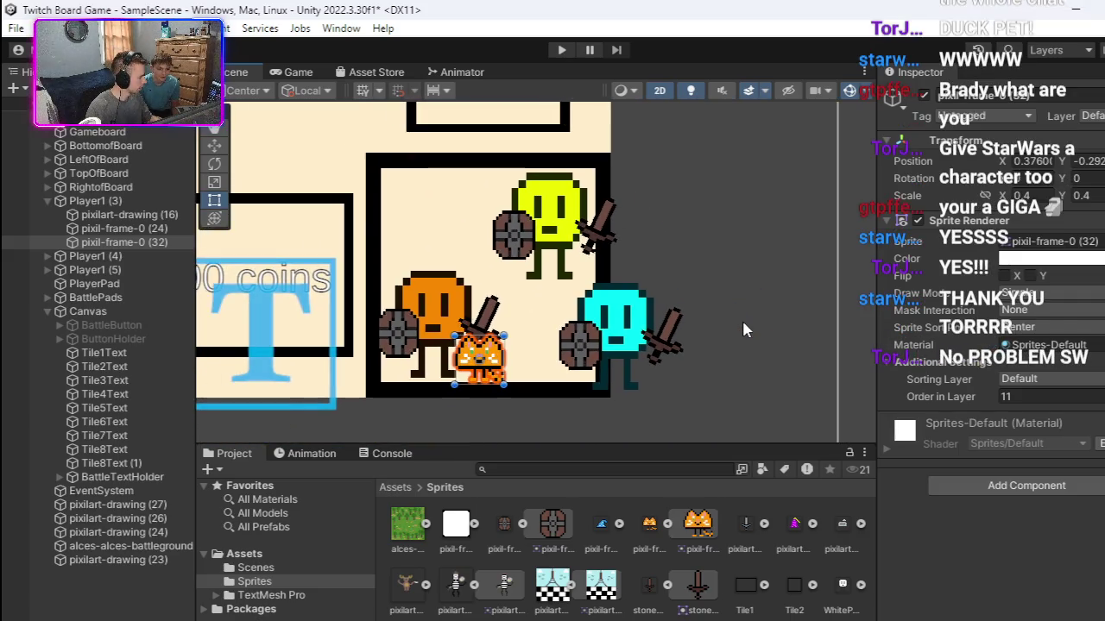
{"action": "scroll", "coordinate": [737, 318], "scroll_direction": "down", "scroll_amount": 3}
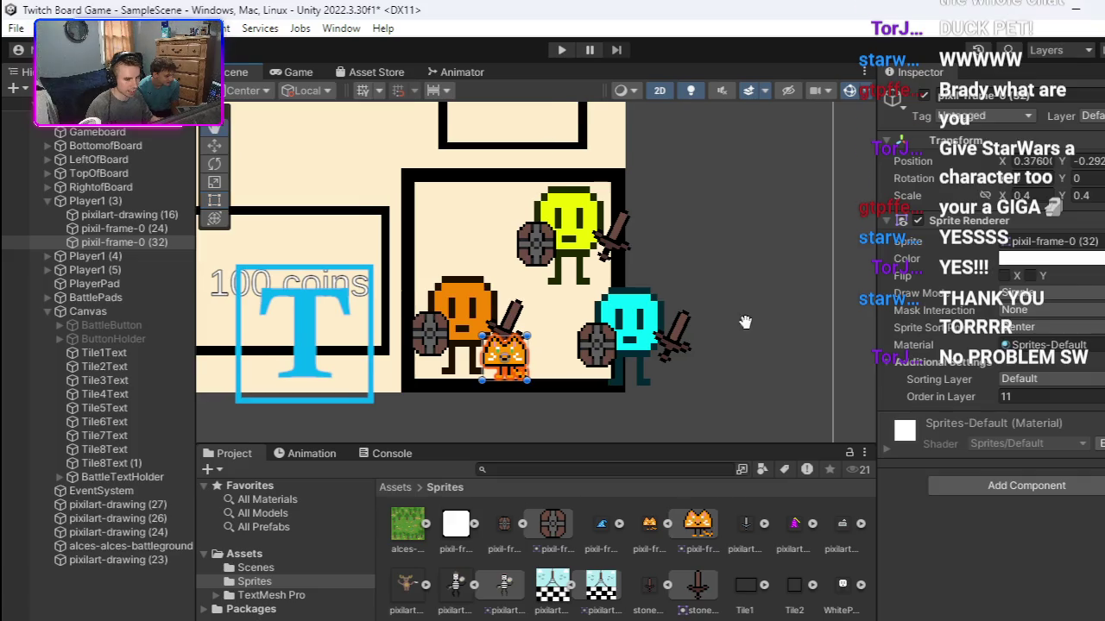
{"action": "scroll", "coordinate": [655, 316], "scroll_direction": "up", "scroll_amount": 1}
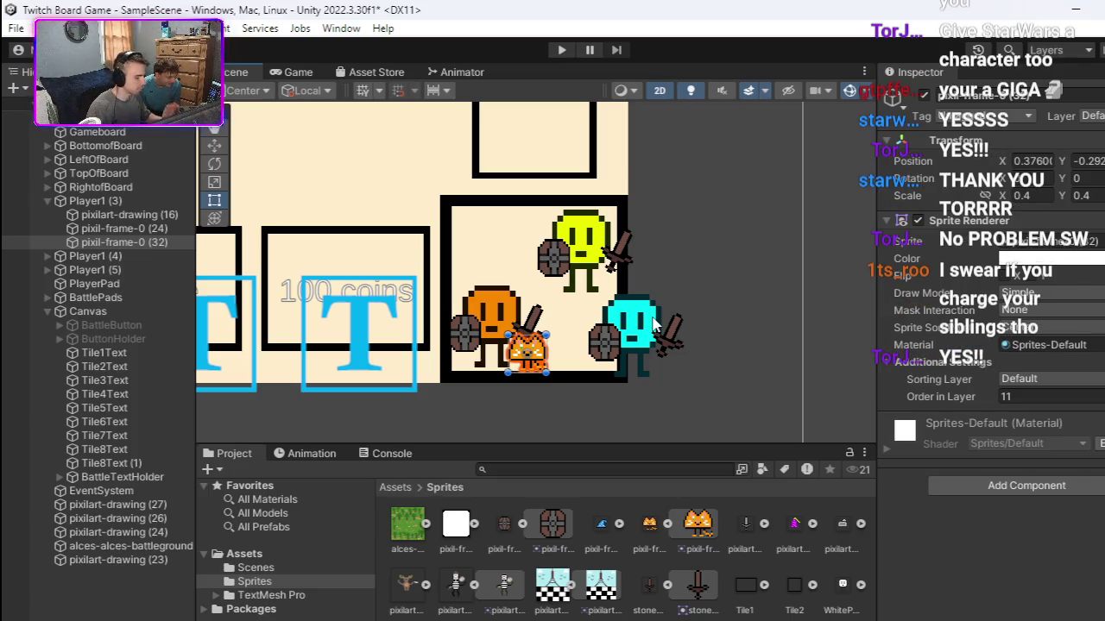
{"action": "scroll", "coordinate": [654, 321], "scroll_direction": "up", "scroll_amount": 5}
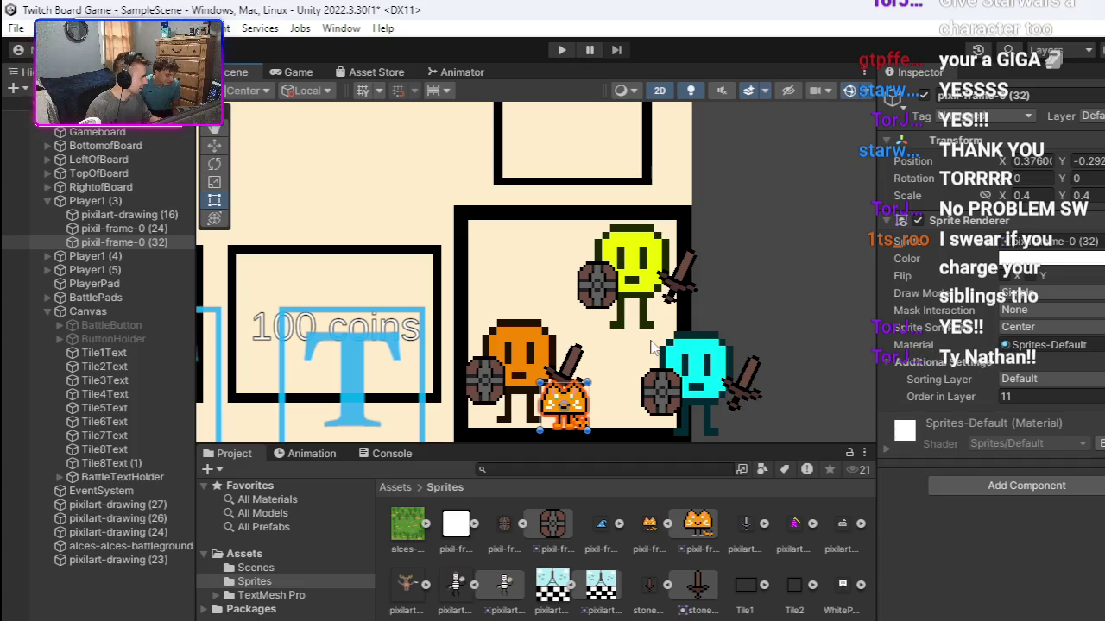
{"action": "scroll", "coordinate": [647, 353], "scroll_direction": "down", "scroll_amount": 3}
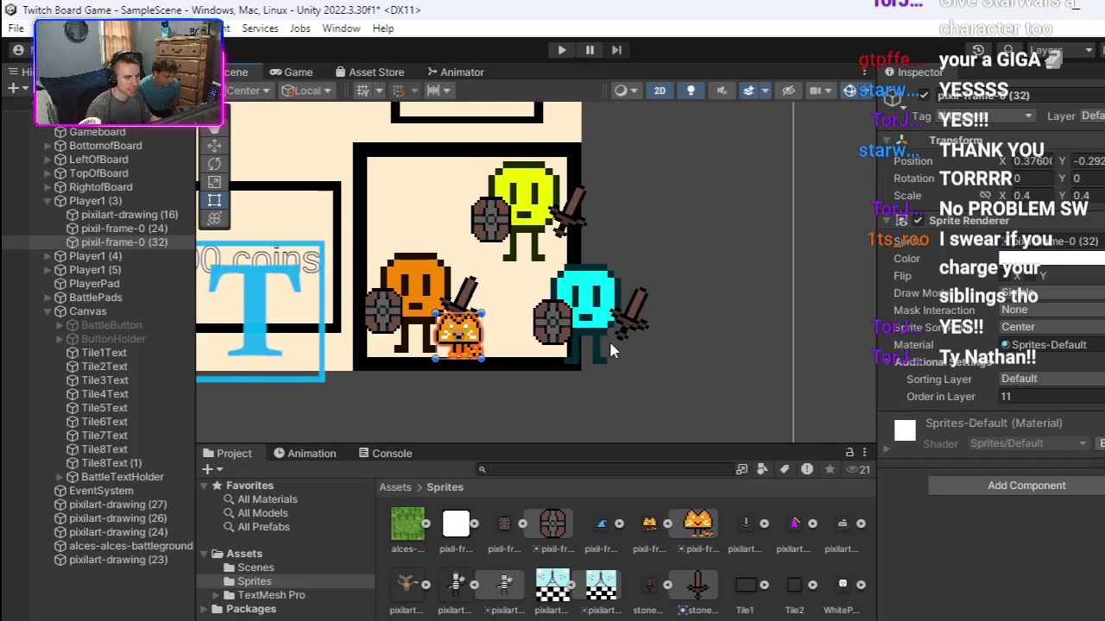
{"action": "scroll", "coordinate": [656, 366], "scroll_direction": "down", "scroll_amount": 4}
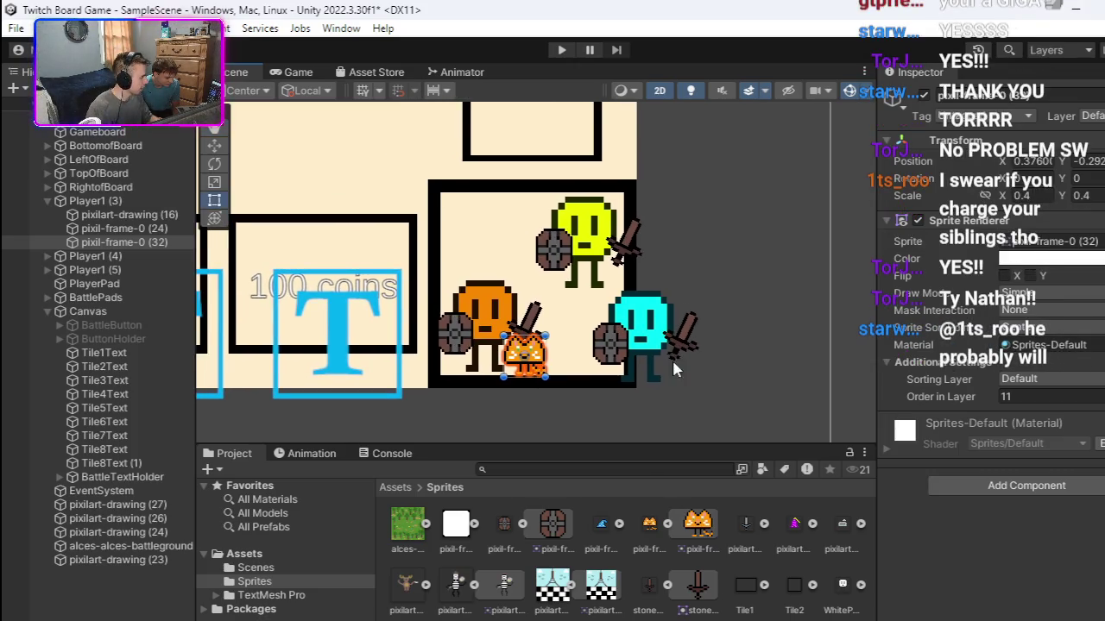
{"action": "mouse_move", "coordinate": [663, 365]}
{"action": "left_mouse_down"}
{"action": "mouse_move", "coordinate": [678, 377]}
{"action": "mouse_move", "coordinate": [639, 366]}
{"action": "mouse_move", "coordinate": [670, 373]}
{"action": "left_mouse_up"}
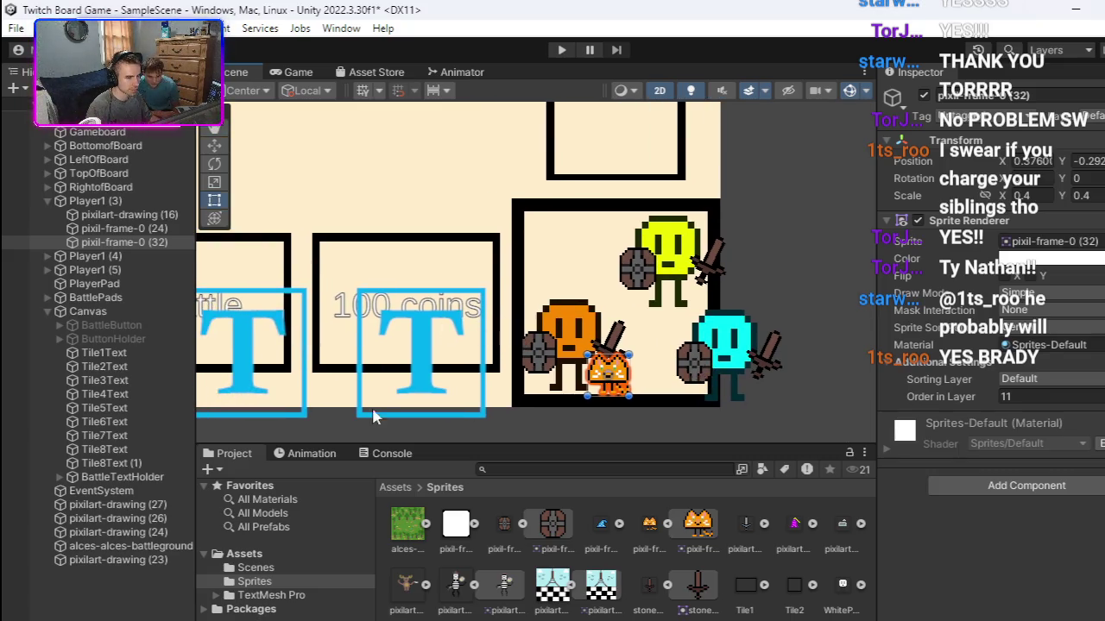
{"action": "left_click_drag", "start_coordinate": [583, 343], "coordinate": [569, 331]}
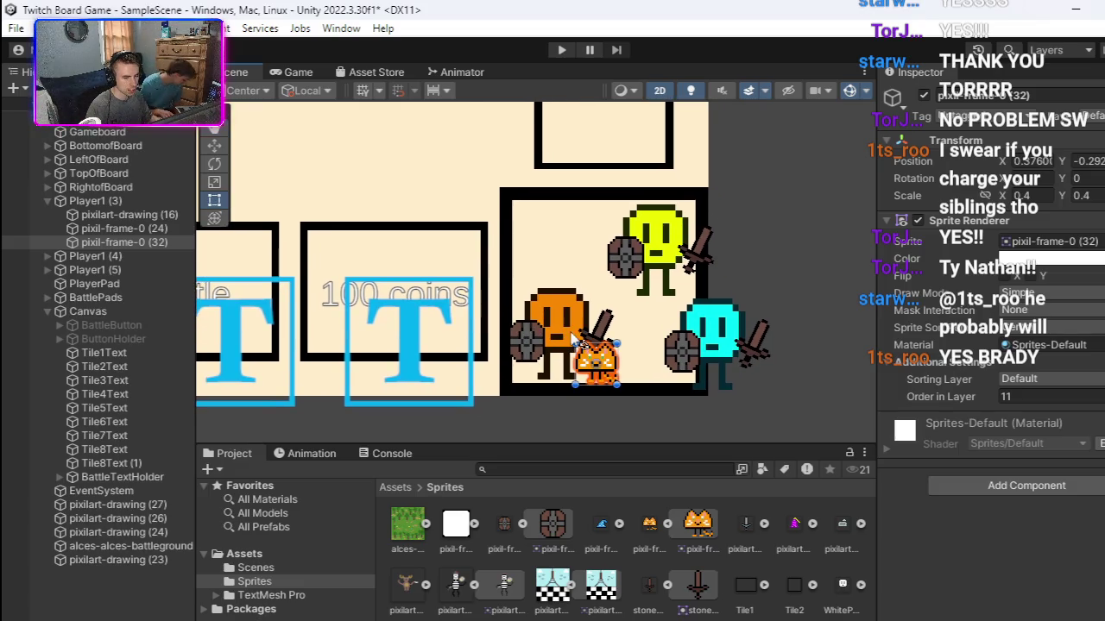
Step: Duplicate the yellow Player1 (5) and slide the copy left with the Move tool beside the original
{"action": "left_click", "coordinate": [47, 201]}
{"action": "left_click", "coordinate": [99, 229]}
{"action": "right_click", "coordinate": [108, 238]}
{"action": "left_click", "coordinate": [184, 184]}
{"action": "key", "text": "w"}
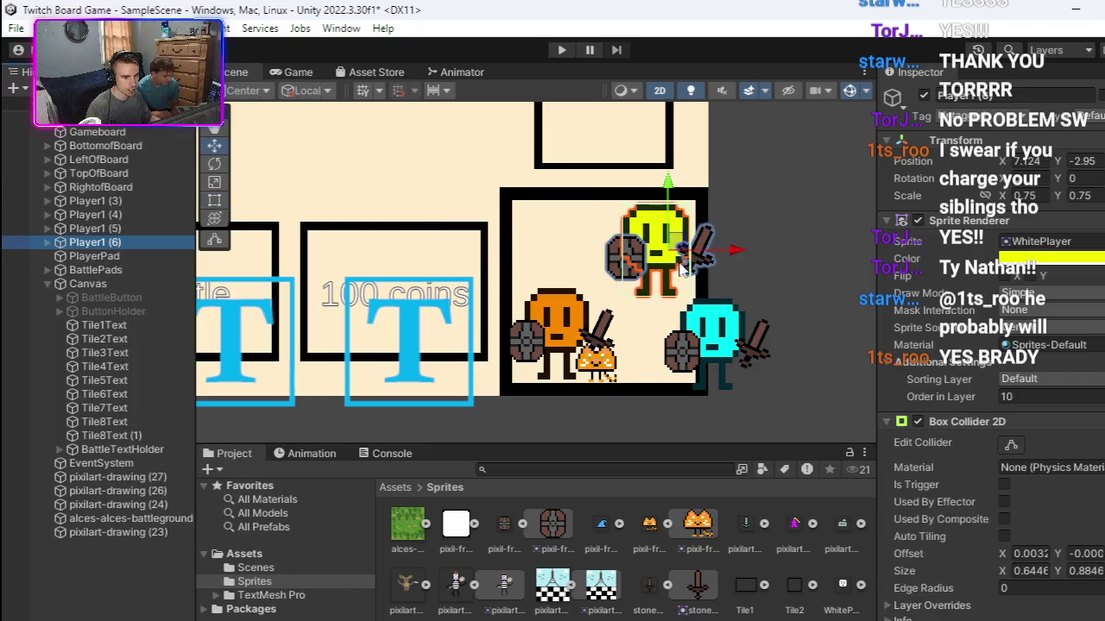
{"action": "mouse_move", "coordinate": [721, 252]}
{"action": "left_mouse_down"}
{"action": "mouse_move", "coordinate": [615, 252]}
{"action": "mouse_move", "coordinate": [627, 251]}
{"action": "left_mouse_up"}
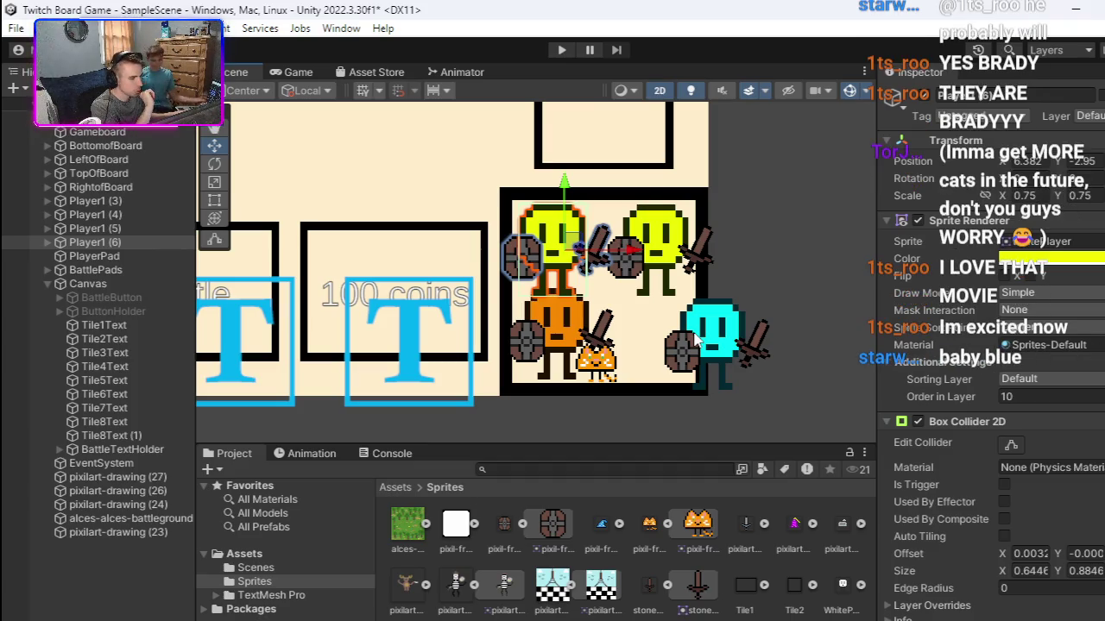
Step: Tint the duplicated player's Sprite Renderer colour a very pale baby blue
{"action": "left_click", "coordinate": [1021, 259]}
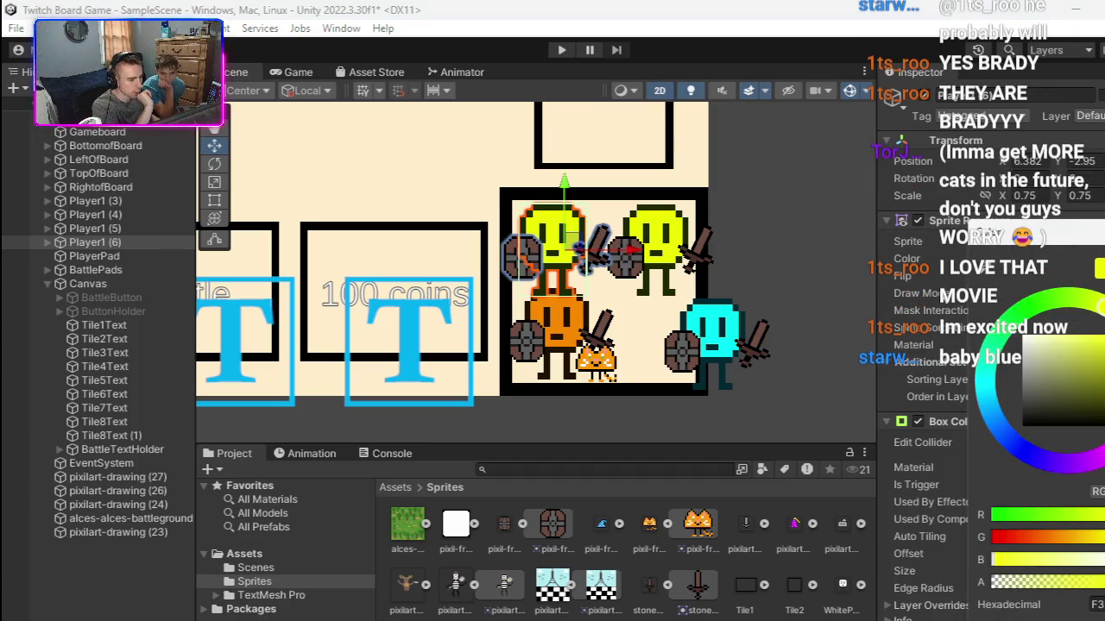
{"action": "left_click", "coordinate": [987, 396]}
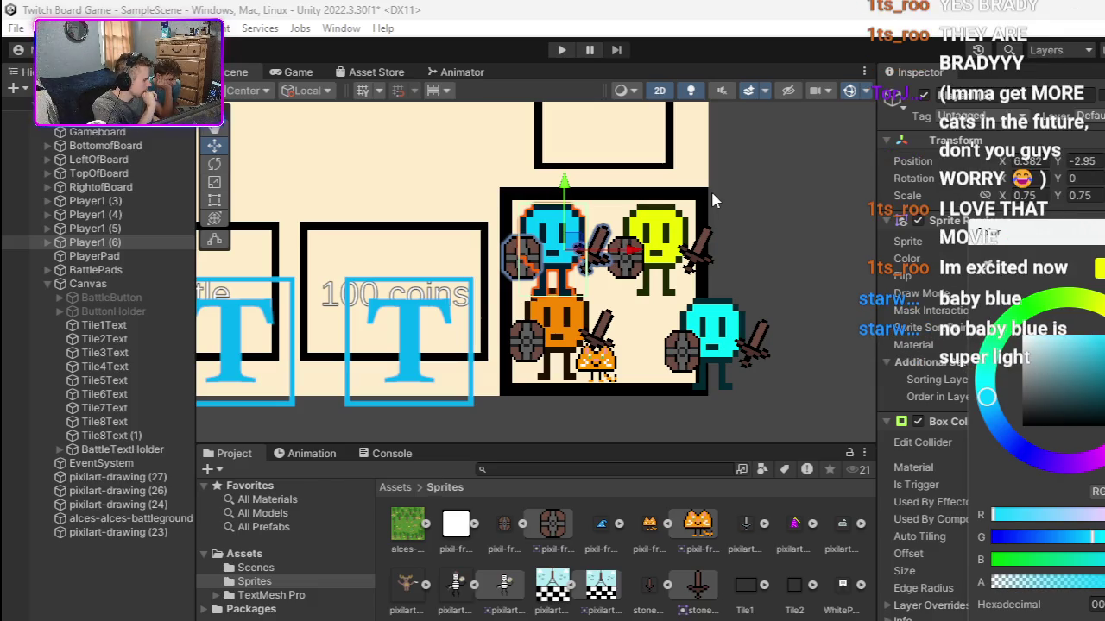
{"action": "mouse_move", "coordinate": [1053, 354]}
{"action": "left_mouse_down"}
{"action": "mouse_move", "coordinate": [1036, 335]}
{"action": "mouse_move", "coordinate": [1051, 335]}
{"action": "mouse_move", "coordinate": [1041, 336]}
{"action": "left_mouse_up"}
{"action": "left_click_drag", "start_coordinate": [995, 396], "coordinate": [997, 386]}
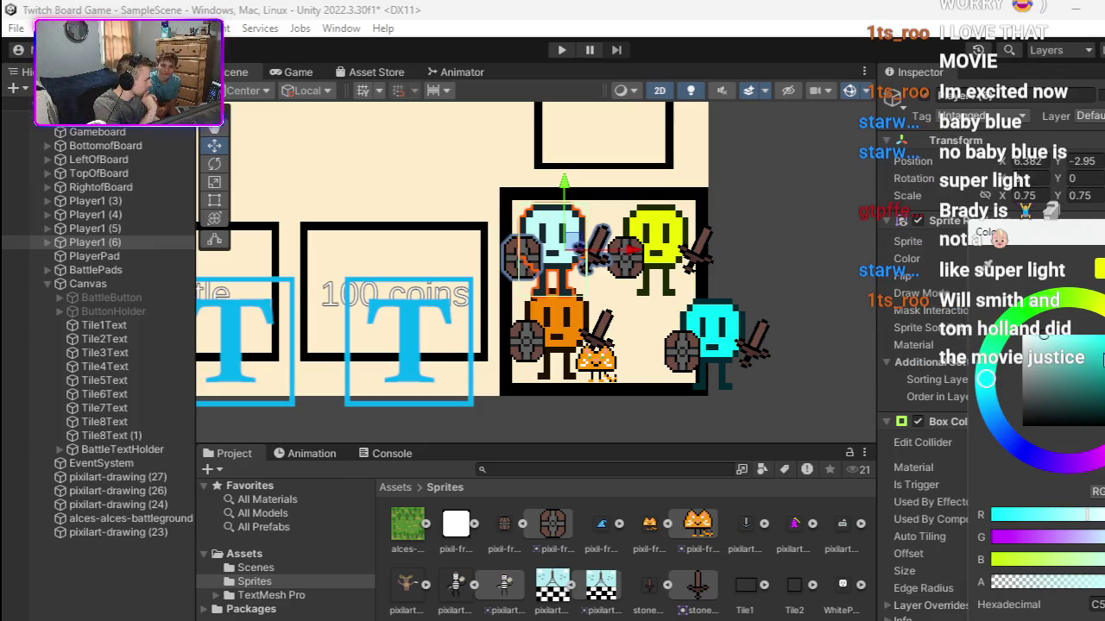
{"action": "left_click_drag", "start_coordinate": [1019, 353], "coordinate": [1039, 342]}
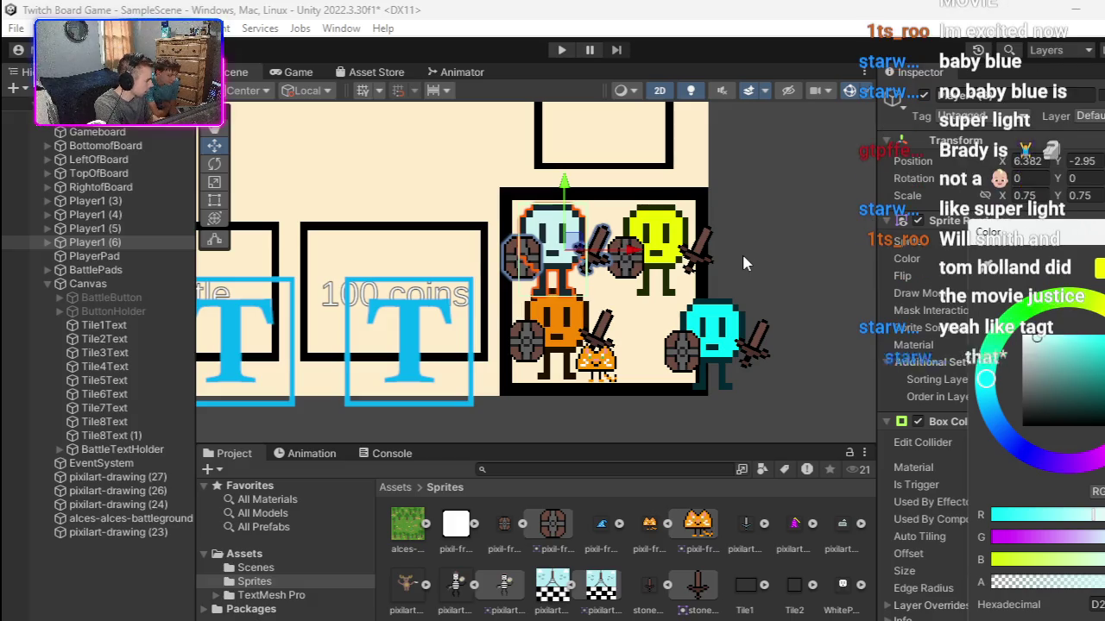
{"action": "left_click", "coordinate": [740, 246]}
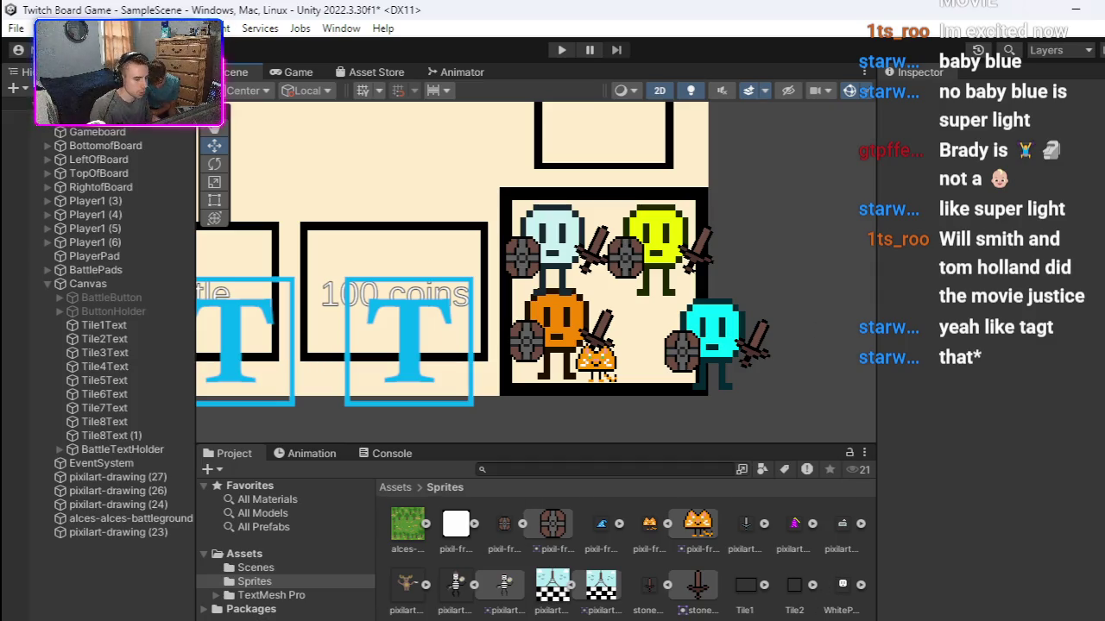
{"action": "key", "text": "alt+Tab"}
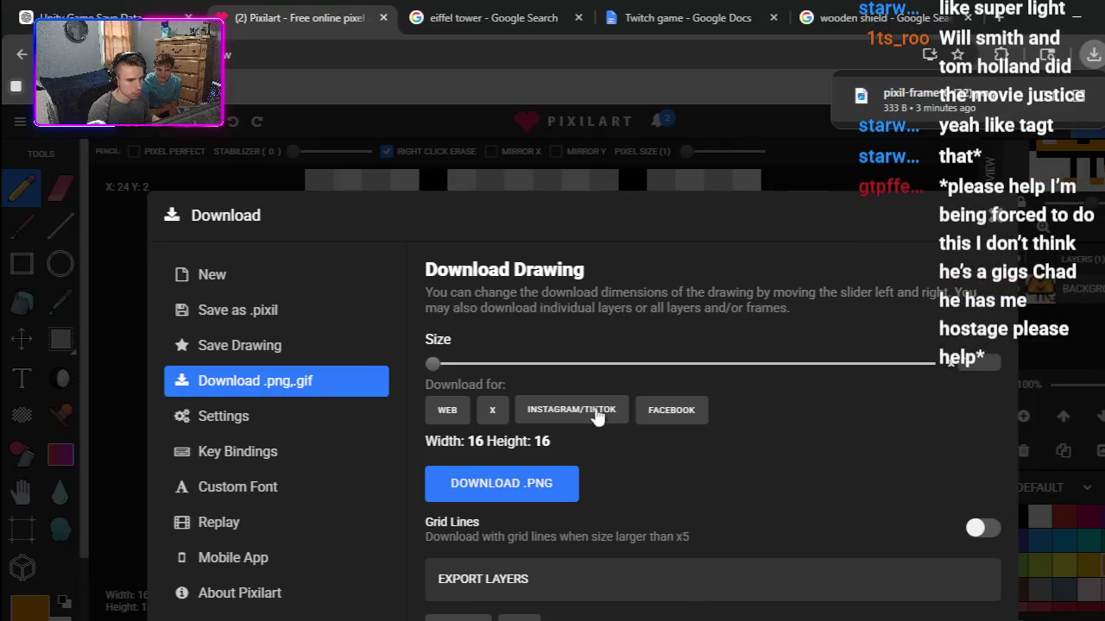
Step: Save the cat drawing to Pixilart online with the title CatPet
{"action": "left_click", "coordinate": [1006, 220]}
{"action": "key", "text": "ctrl+s"}
{"action": "left_click", "coordinate": [623, 378]}
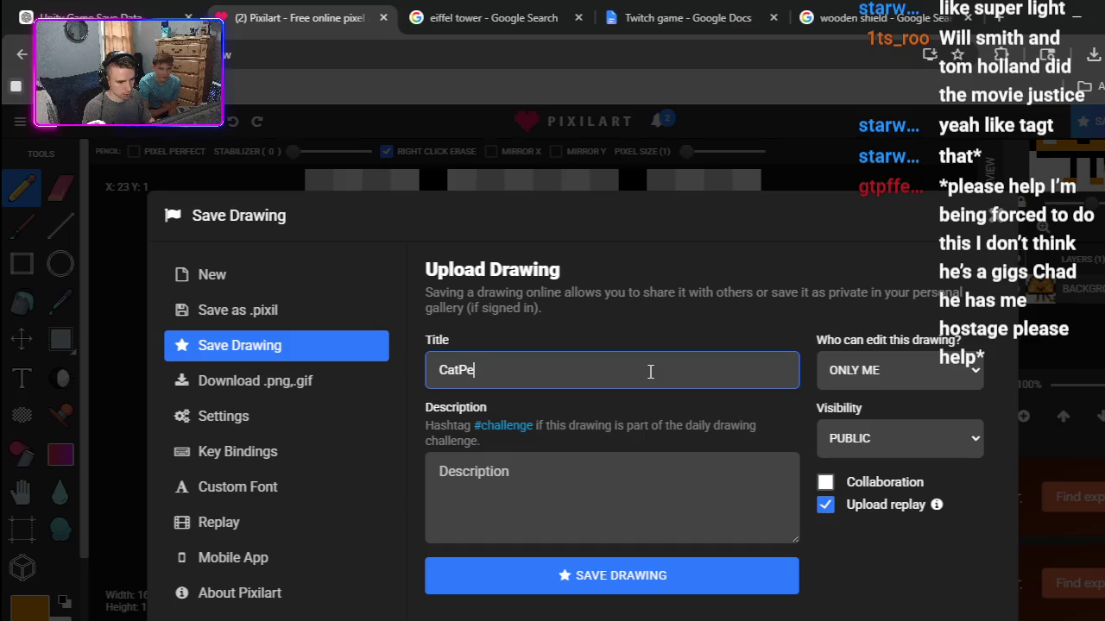
{"action": "type", "text": "t"}
{"action": "key", "text": "Return"}
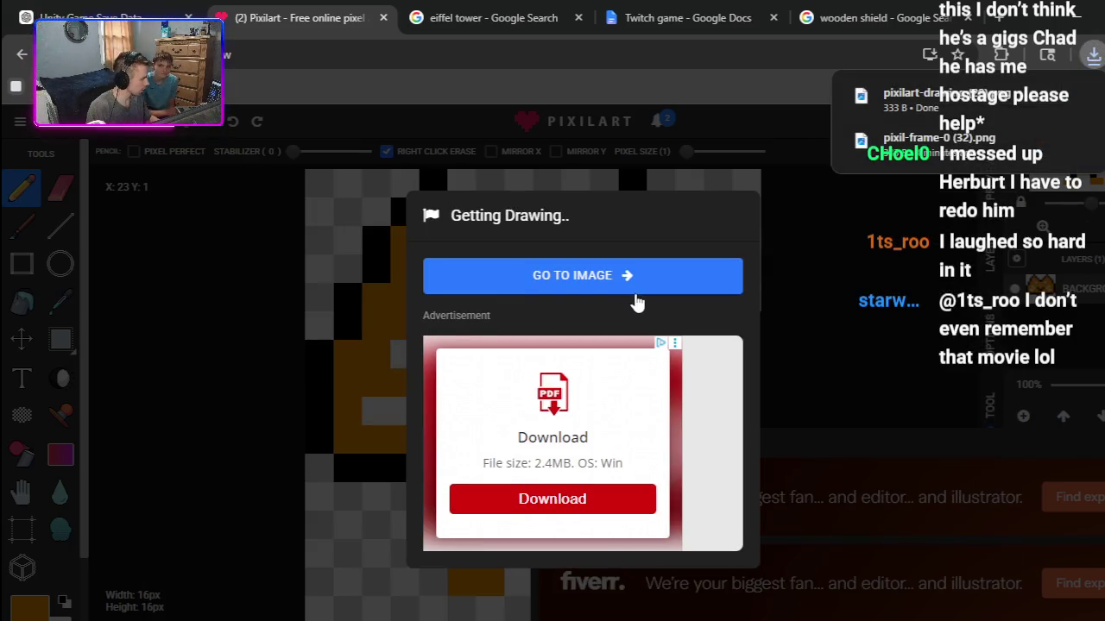
Step: Create a new blank 16×16 px Pixilart canvas from the saved CatPet drawing's page
{"action": "left_click", "coordinate": [621, 282]}
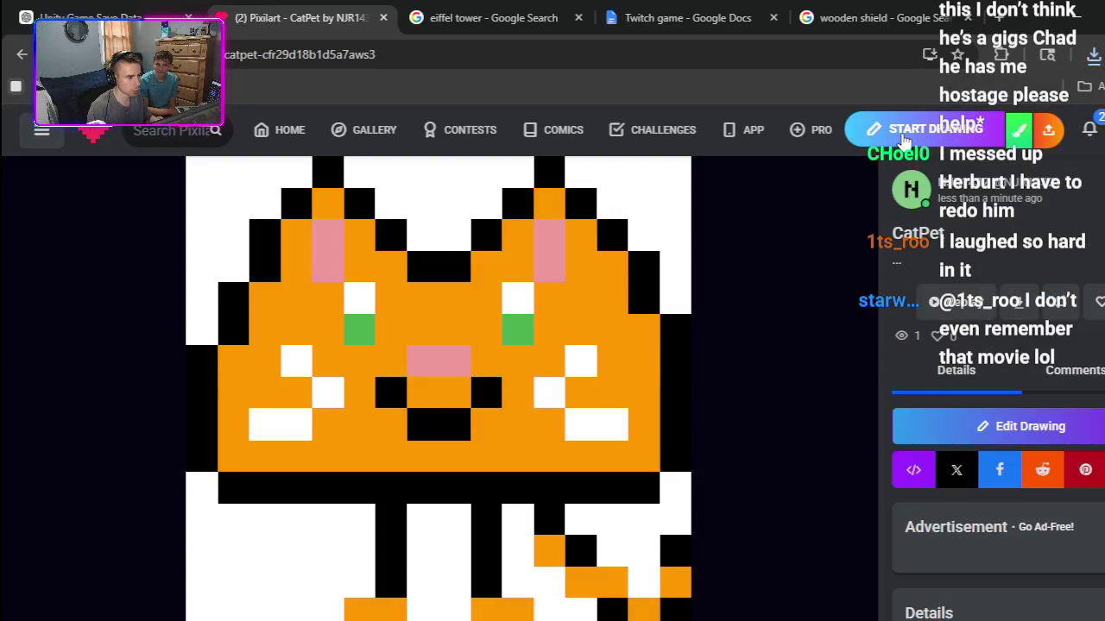
{"action": "left_click", "coordinate": [924, 130]}
{"action": "left_click", "coordinate": [501, 364]}
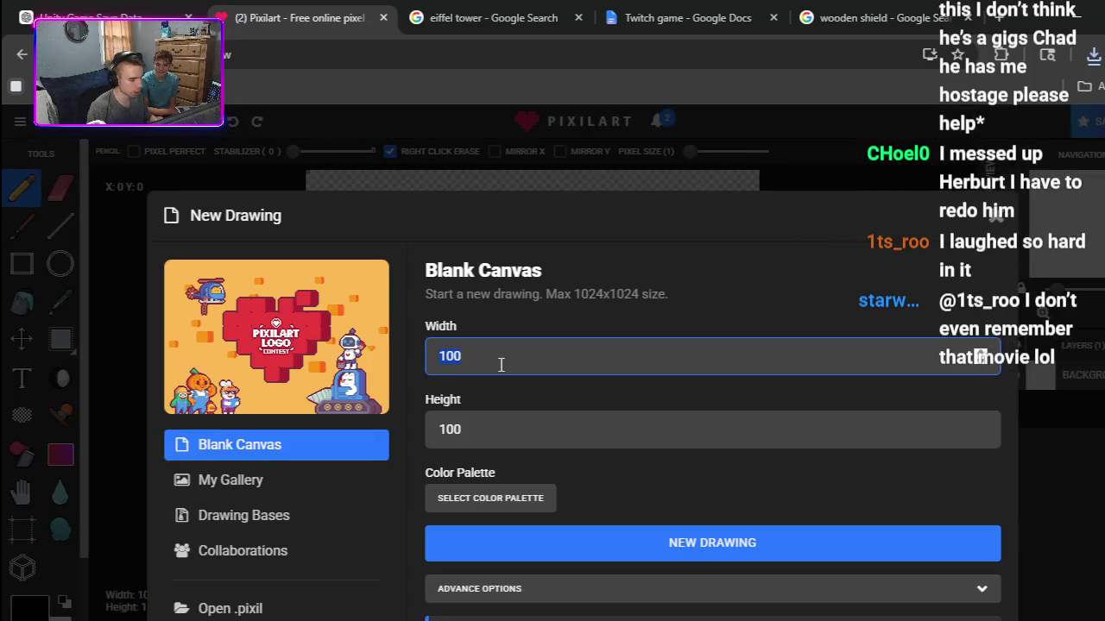
{"action": "type", "text": "16"}
{"action": "left_click", "coordinate": [524, 414]}
{"action": "type", "text": "1"}
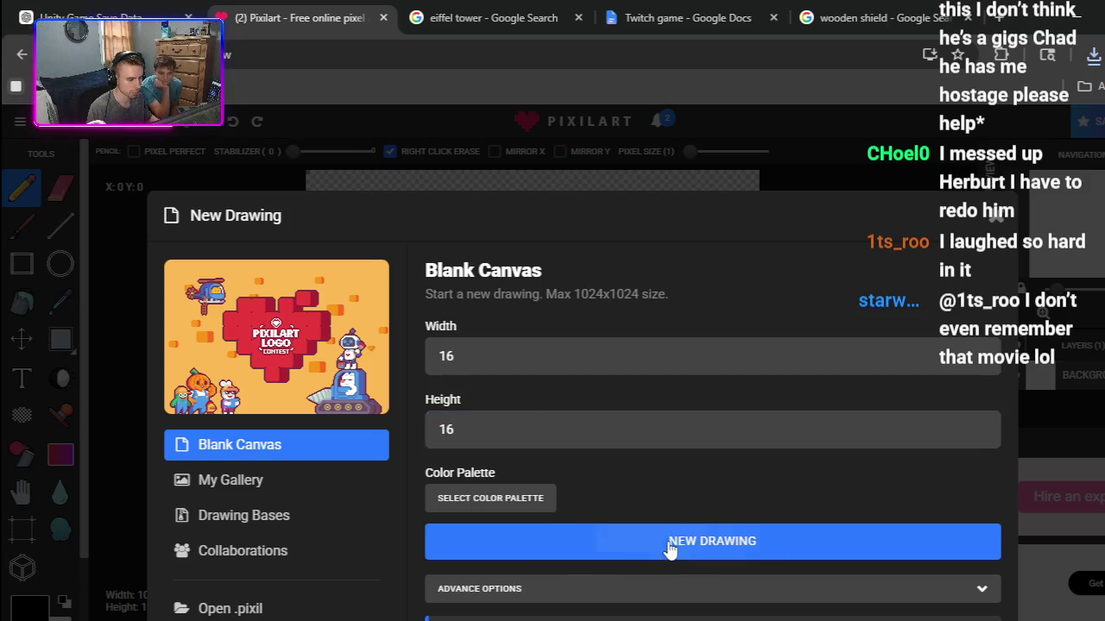
{"action": "left_click", "coordinate": [670, 542]}
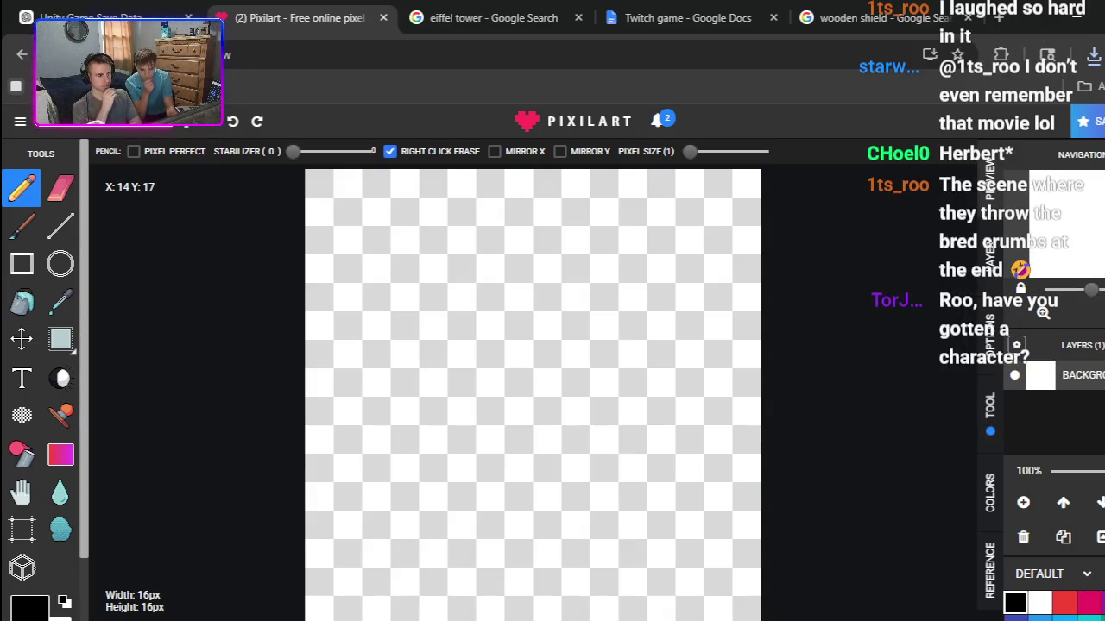
{"action": "left_click", "coordinate": [990, 494]}
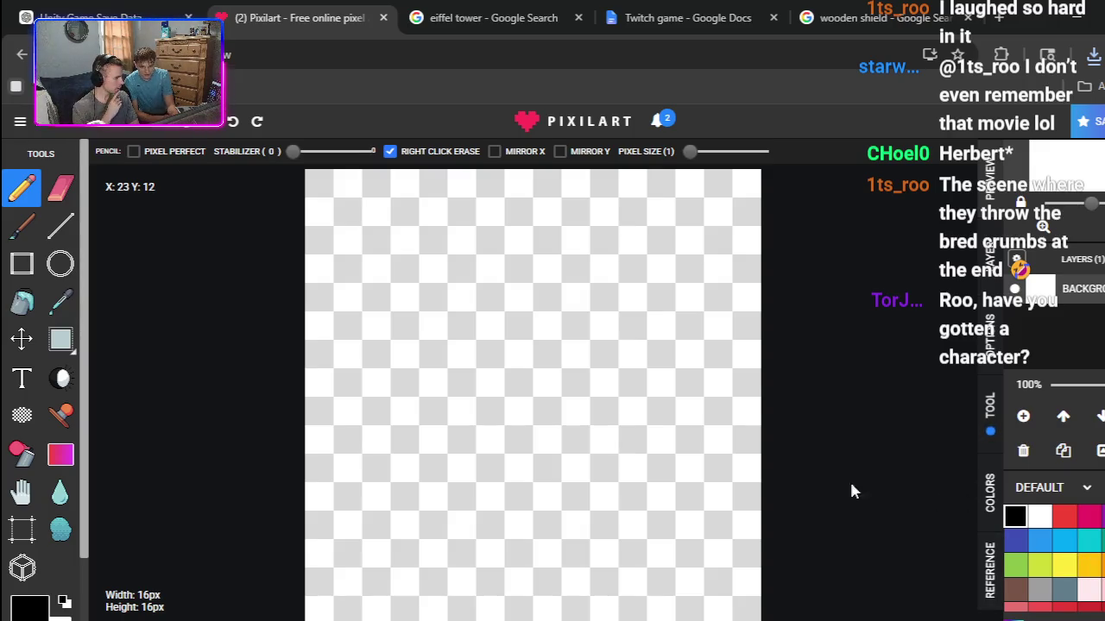
Step: Draw the duck's black body outline: bottom edge, pointed right tail, back and curved belly
{"action": "left_click", "coordinate": [491, 494]}
{"action": "mouse_move", "coordinate": [506, 494]}
{"action": "left_mouse_down"}
{"action": "mouse_move", "coordinate": [590, 495]}
{"action": "mouse_move", "coordinate": [604, 467]}
{"action": "left_mouse_up"}
{"action": "left_click", "coordinate": [633, 439]}
{"action": "left_click", "coordinate": [658, 414]}
{"action": "left_click", "coordinate": [632, 381]}
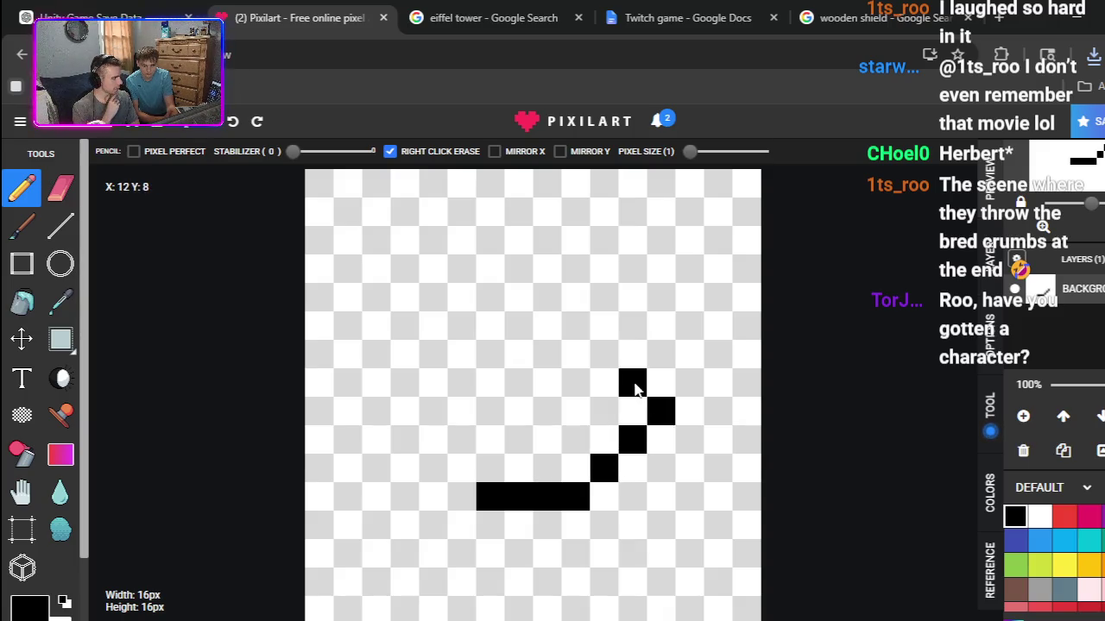
{"action": "left_click", "coordinate": [599, 346]}
{"action": "left_click", "coordinate": [548, 326]}
{"action": "left_click", "coordinate": [565, 337]}
{"action": "left_click", "coordinate": [518, 332]}
{"action": "left_click", "coordinate": [489, 332]}
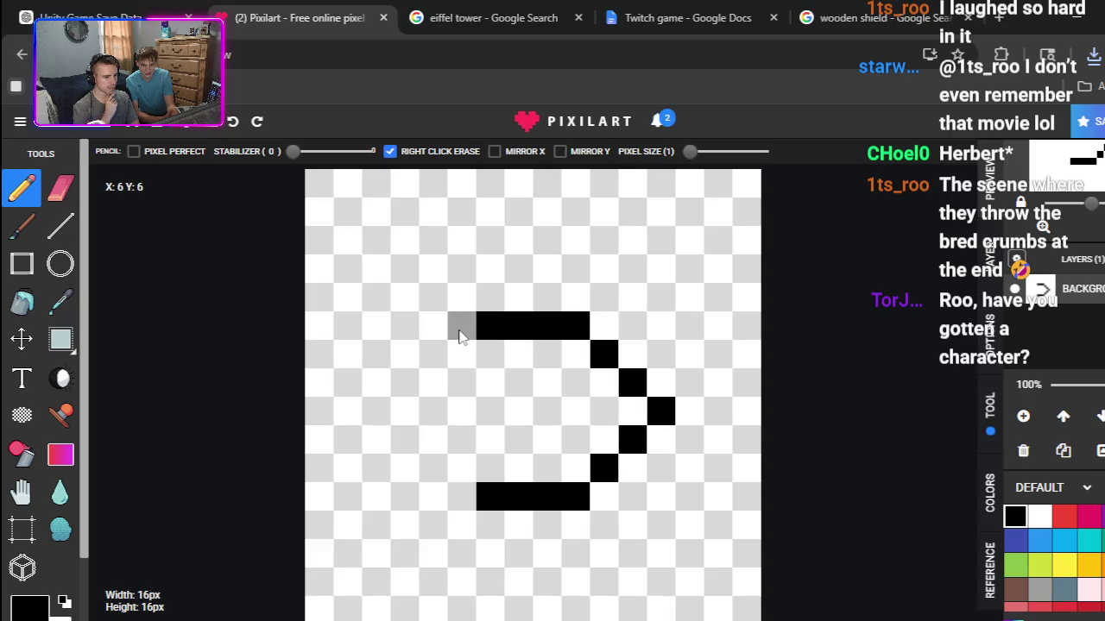
{"action": "left_click", "coordinate": [458, 493]}
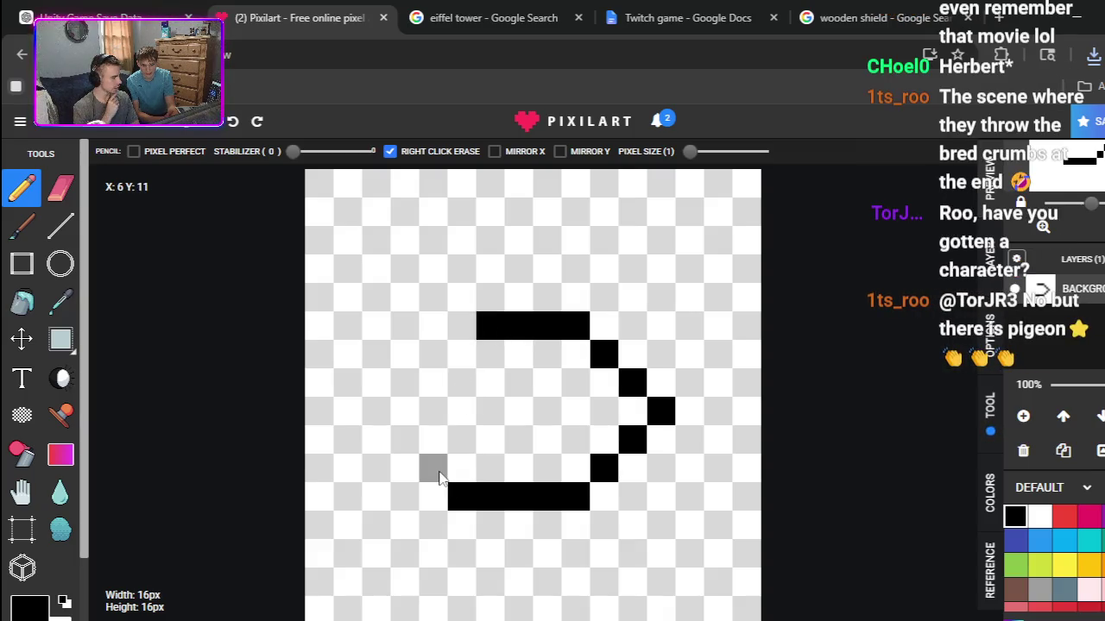
{"action": "left_click", "coordinate": [438, 477]}
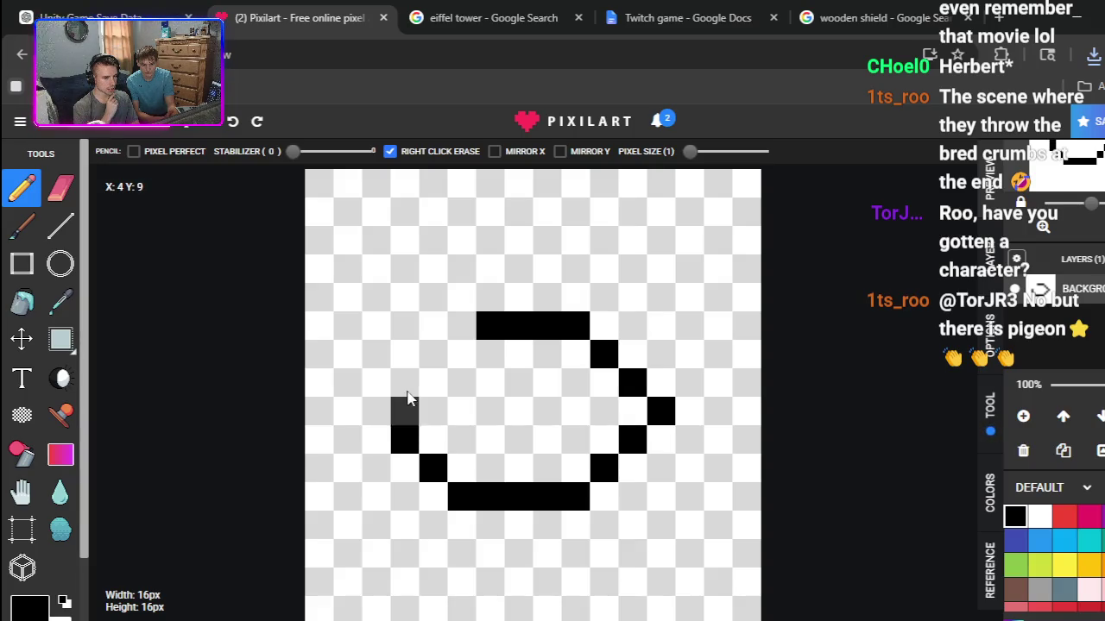
{"action": "left_click_drag", "start_coordinate": [409, 402], "coordinate": [395, 382]}
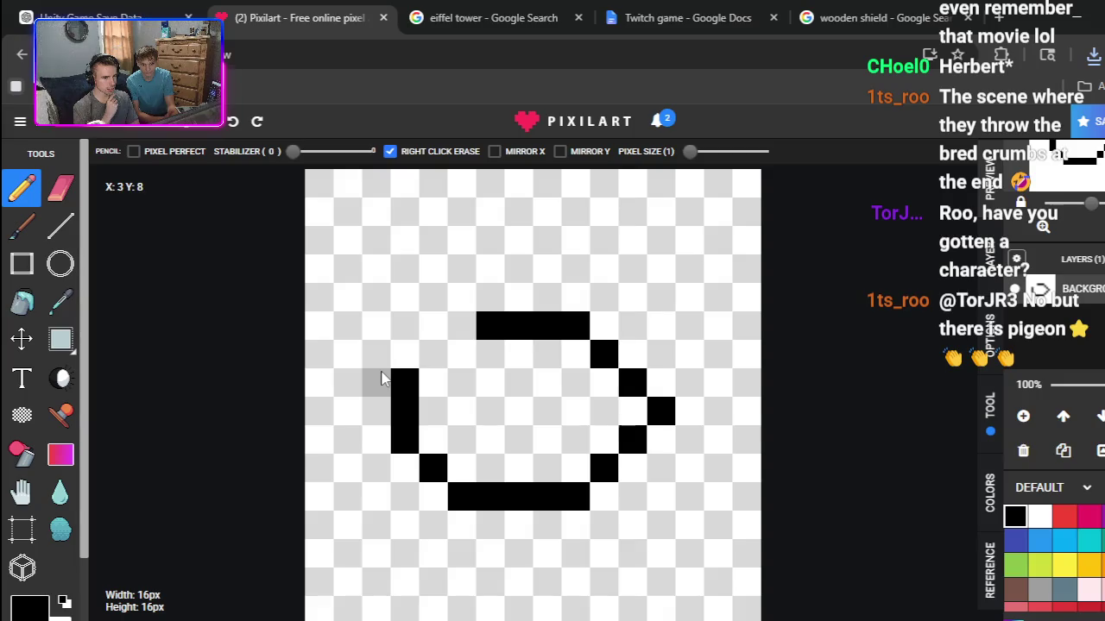
{"action": "left_click", "coordinate": [384, 378]}
Step: Outline the duck's neck and head in black, then paint an orange beak left of the head
{"action": "left_click_drag", "start_coordinate": [367, 349], "coordinate": [373, 283]}
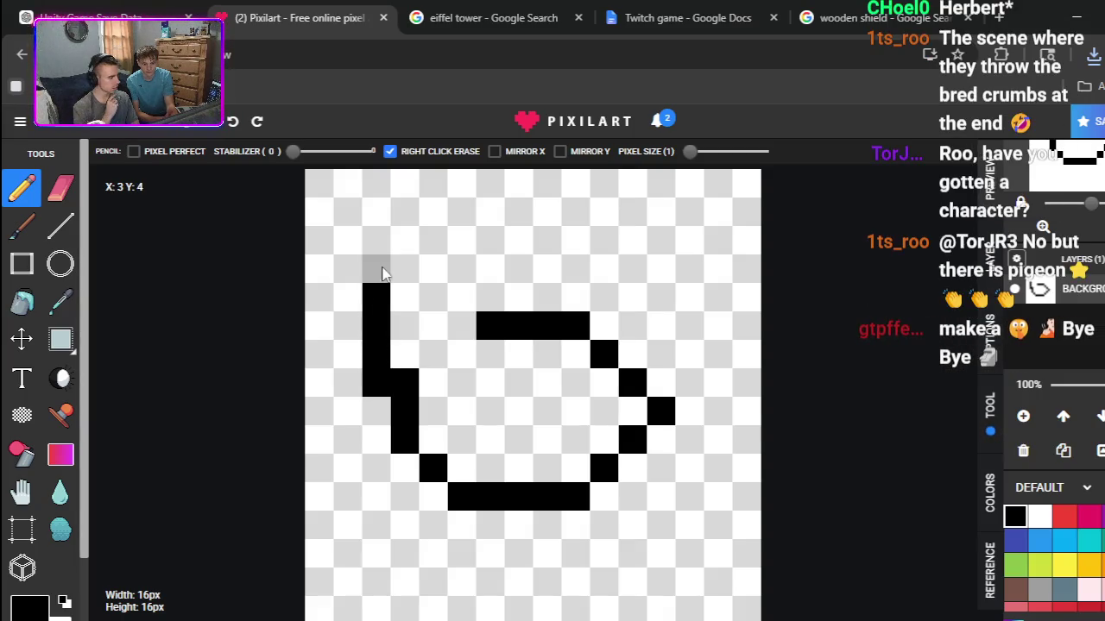
{"action": "left_click", "coordinate": [380, 271]}
{"action": "left_click", "coordinate": [405, 241]}
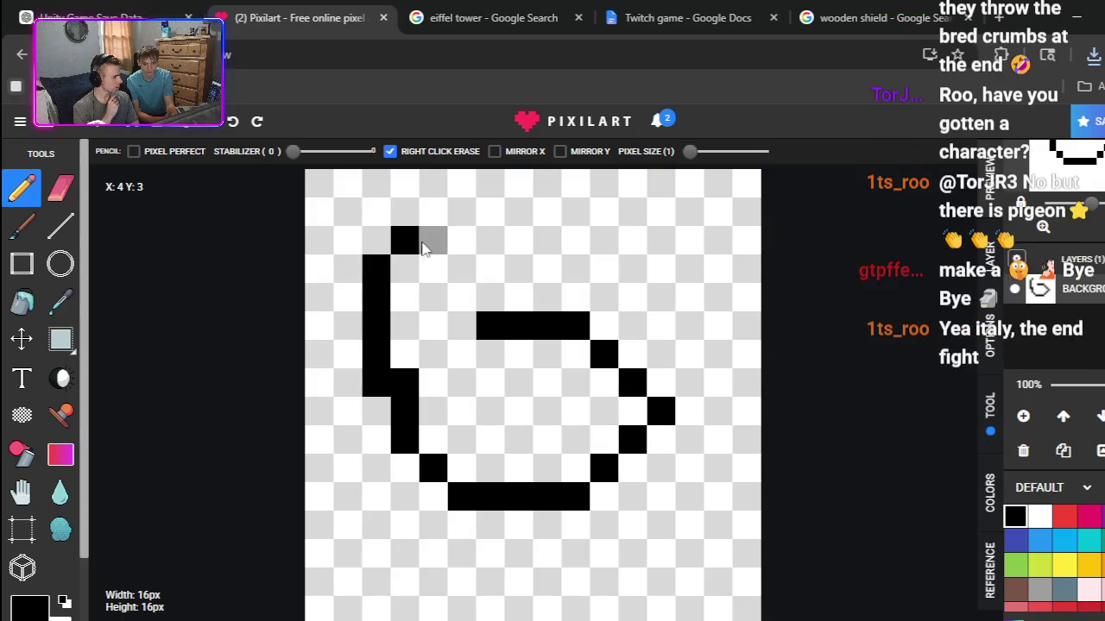
{"action": "left_click", "coordinate": [435, 246]}
{"action": "left_click", "coordinate": [460, 244]}
{"action": "left_click", "coordinate": [466, 271]}
{"action": "left_click", "coordinate": [490, 298]}
{"action": "left_click", "coordinate": [376, 241]}
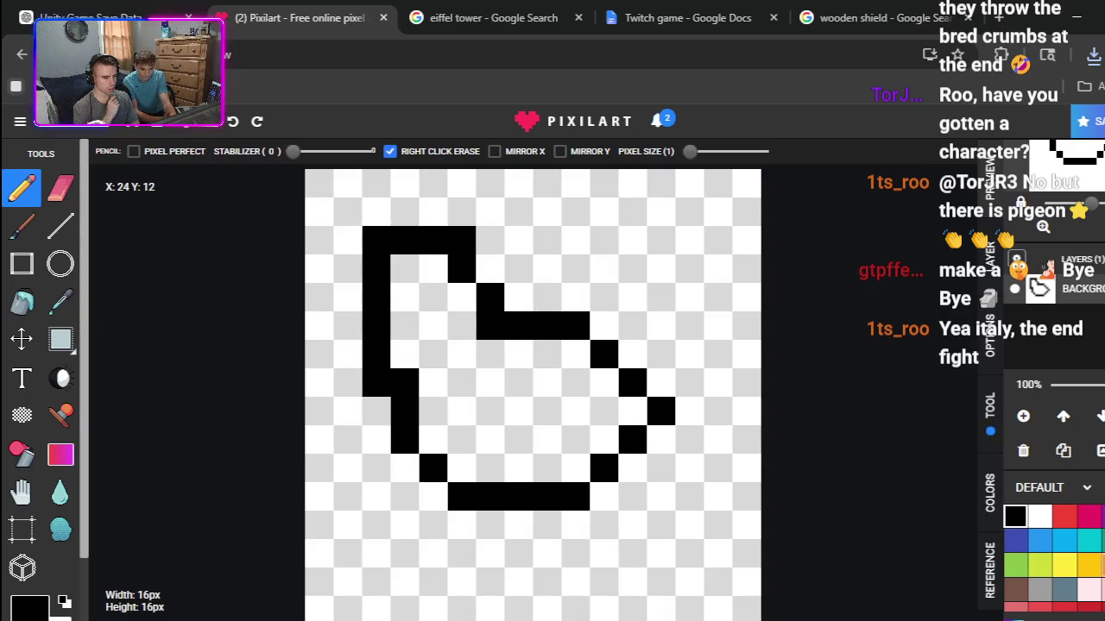
{"action": "left_click", "coordinate": [959, 536]}
{"action": "mouse_move", "coordinate": [348, 268]}
{"action": "left_mouse_down"}
{"action": "mouse_move", "coordinate": [315, 296]}
{"action": "mouse_move", "coordinate": [342, 299]}
{"action": "left_mouse_up"}
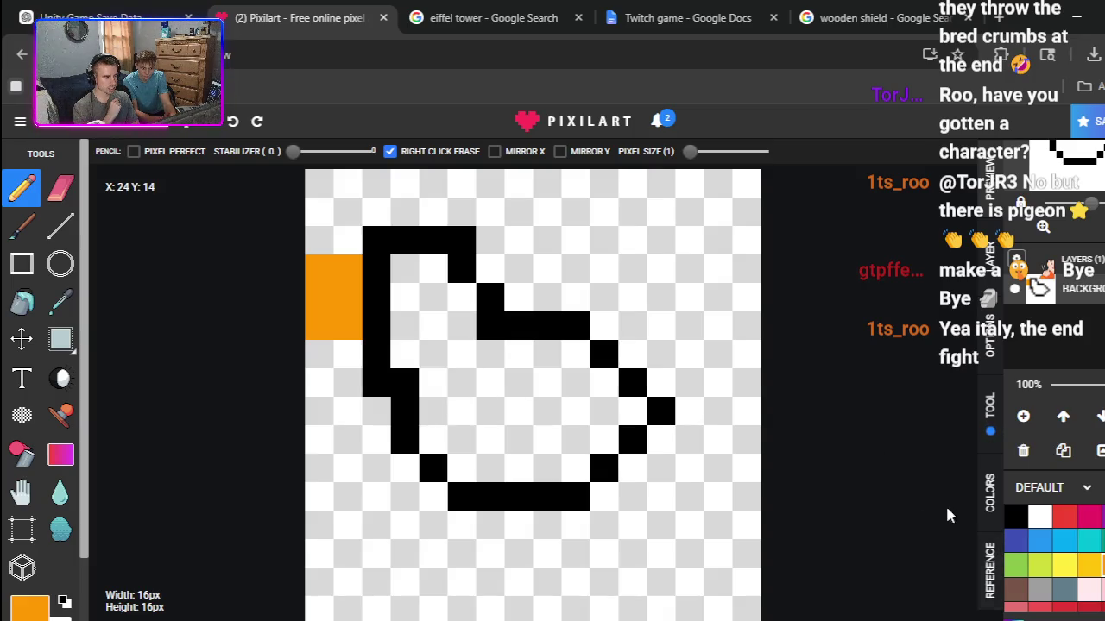
Step: Thicken the duck's head outline in black and paint a light blue eye
{"action": "left_click", "coordinate": [1015, 516]}
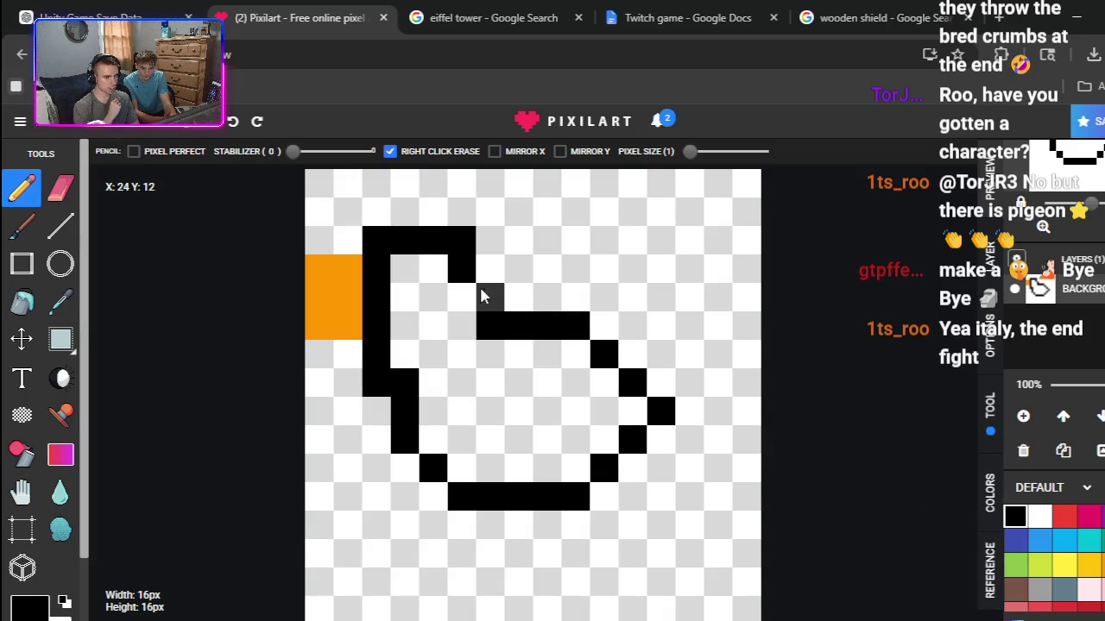
{"action": "left_click_drag", "start_coordinate": [483, 296], "coordinate": [461, 298]}
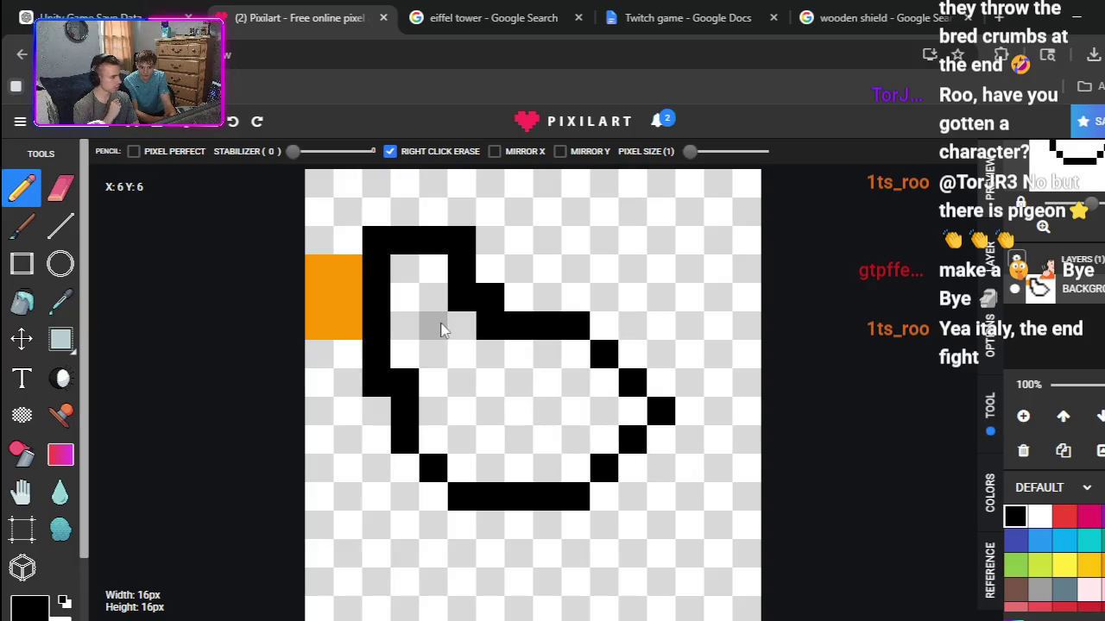
{"action": "left_click", "coordinate": [1037, 545]}
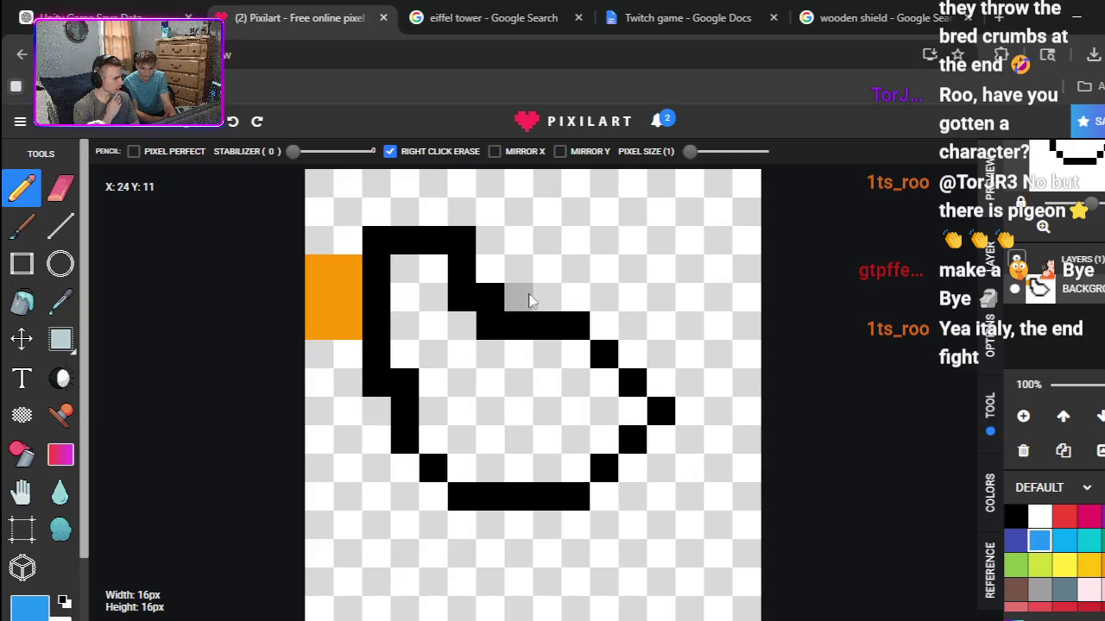
{"action": "left_click", "coordinate": [434, 298]}
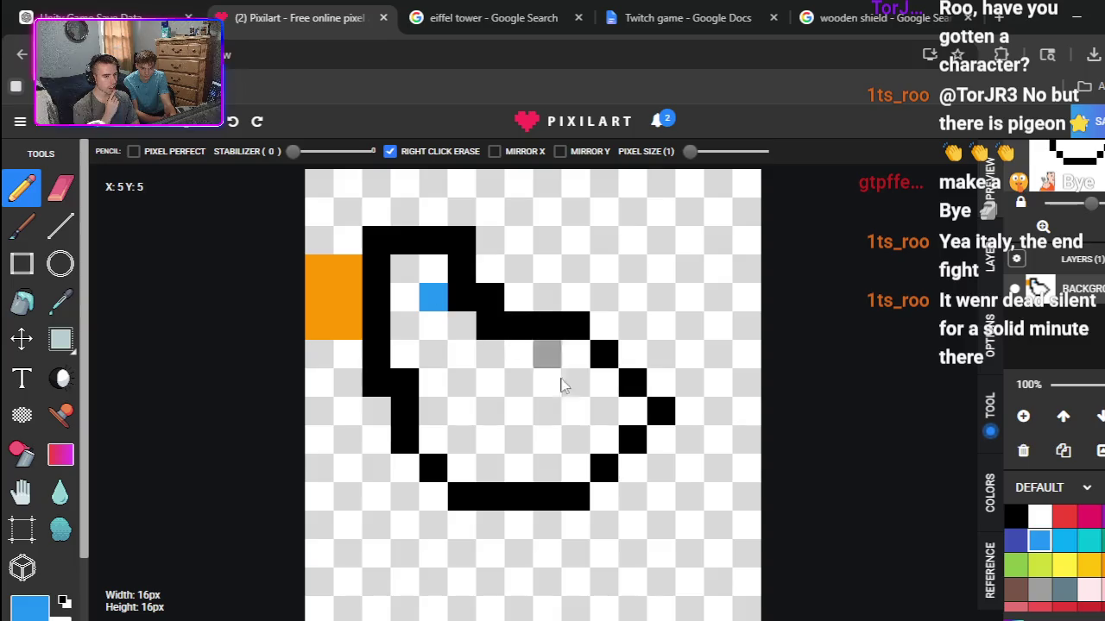
{"action": "left_click", "coordinate": [405, 297]}
{"action": "right_click", "coordinate": [433, 297]}
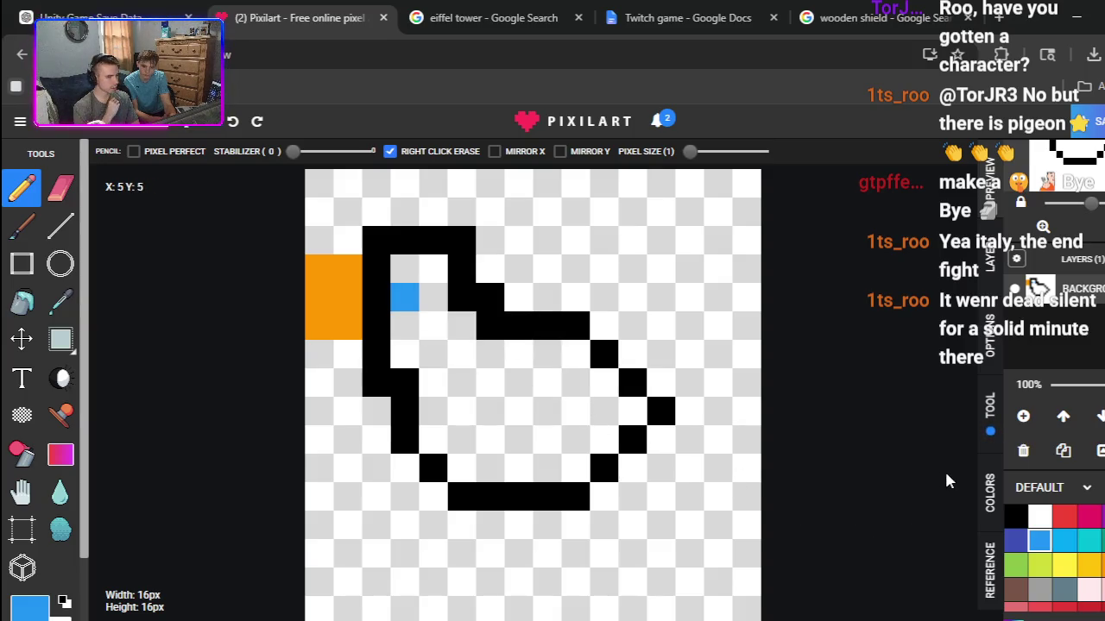
Step: Fill the duck's head, body and tail with yellow
{"action": "left_click", "coordinate": [1064, 564]}
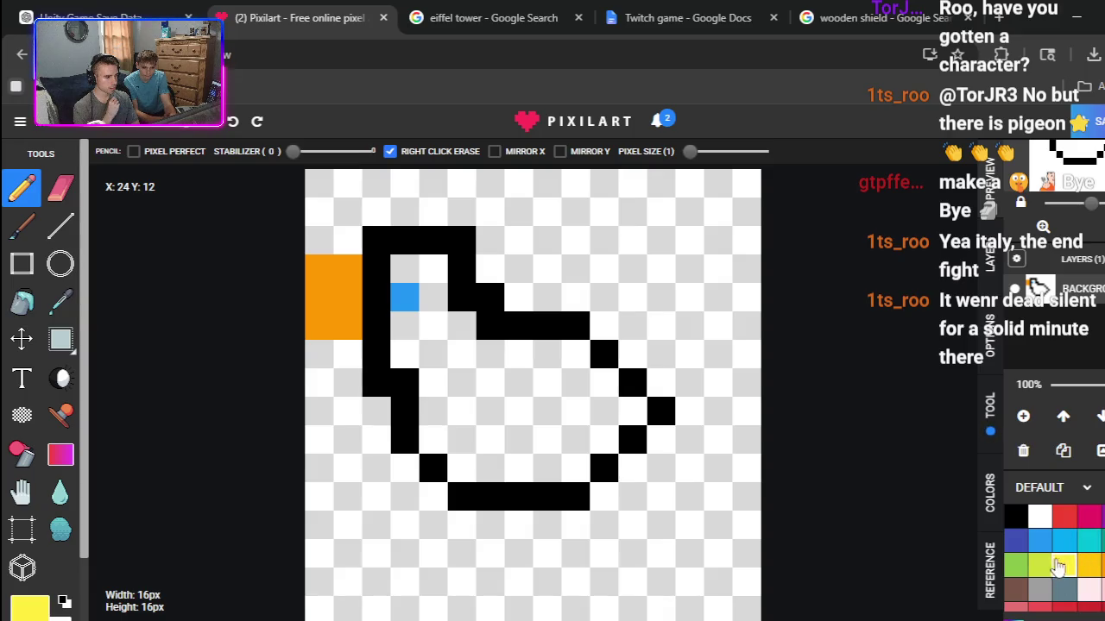
{"action": "left_click", "coordinate": [406, 270]}
{"action": "mouse_move", "coordinate": [420, 278]}
{"action": "left_mouse_down"}
{"action": "mouse_move", "coordinate": [414, 353]}
{"action": "mouse_move", "coordinate": [467, 336]}
{"action": "mouse_move", "coordinate": [457, 383]}
{"action": "mouse_move", "coordinate": [439, 388]}
{"action": "mouse_move", "coordinate": [440, 438]}
{"action": "mouse_move", "coordinate": [529, 463]}
{"action": "mouse_move", "coordinate": [561, 453]}
{"action": "mouse_move", "coordinate": [564, 382]}
{"action": "mouse_move", "coordinate": [541, 365]}
{"action": "mouse_move", "coordinate": [491, 389]}
{"action": "left_mouse_up"}
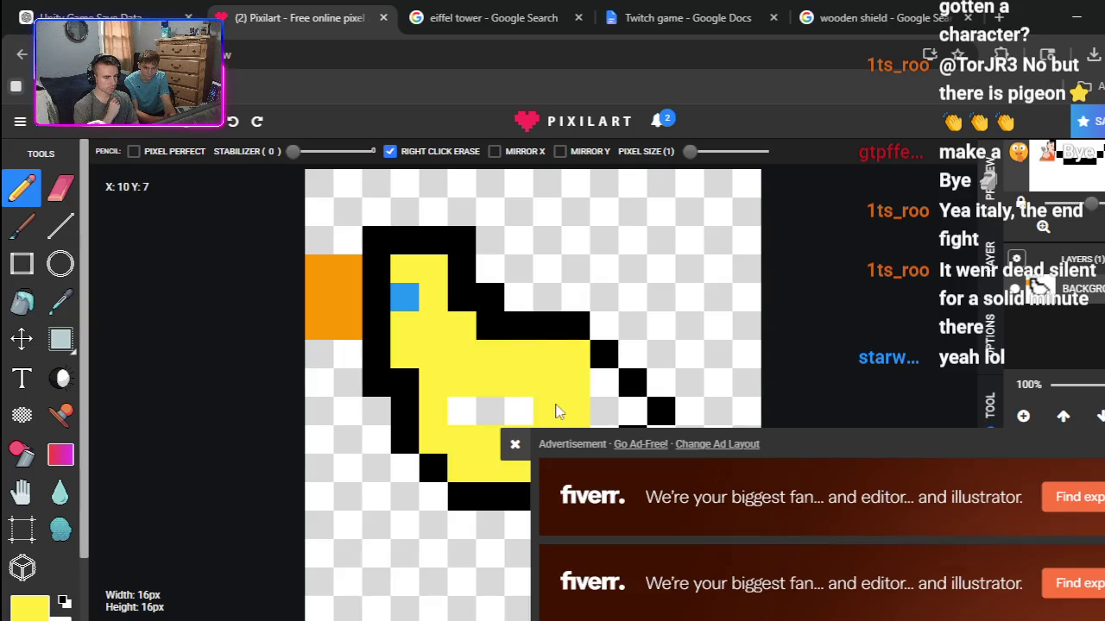
{"action": "left_click_drag", "start_coordinate": [556, 412], "coordinate": [456, 406]}
{"action": "left_click", "coordinate": [512, 444]}
{"action": "mouse_move", "coordinate": [591, 391]}
{"action": "left_mouse_down"}
{"action": "mouse_move", "coordinate": [604, 447]}
{"action": "mouse_move", "coordinate": [604, 413]}
{"action": "mouse_move", "coordinate": [637, 412]}
{"action": "left_mouse_up"}
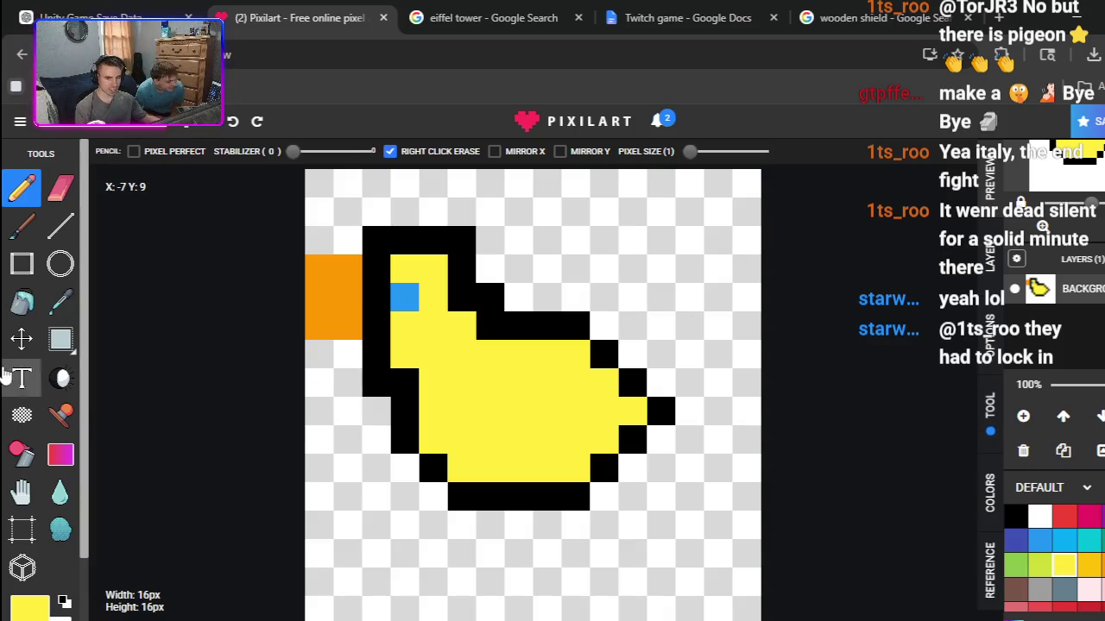
{"action": "left_click", "coordinate": [61, 339]}
Step: Select the whole duck including its beak and shift it two cells right
{"action": "mouse_move", "coordinate": [328, 248]}
{"action": "left_mouse_down"}
{"action": "mouse_move", "coordinate": [520, 371]}
{"action": "mouse_move", "coordinate": [629, 525]}
{"action": "mouse_move", "coordinate": [648, 523]}
{"action": "left_mouse_up"}
{"action": "mouse_move", "coordinate": [524, 422]}
{"action": "left_mouse_down"}
{"action": "mouse_move", "coordinate": [572, 424]}
{"action": "mouse_move", "coordinate": [562, 424]}
{"action": "left_mouse_up"}
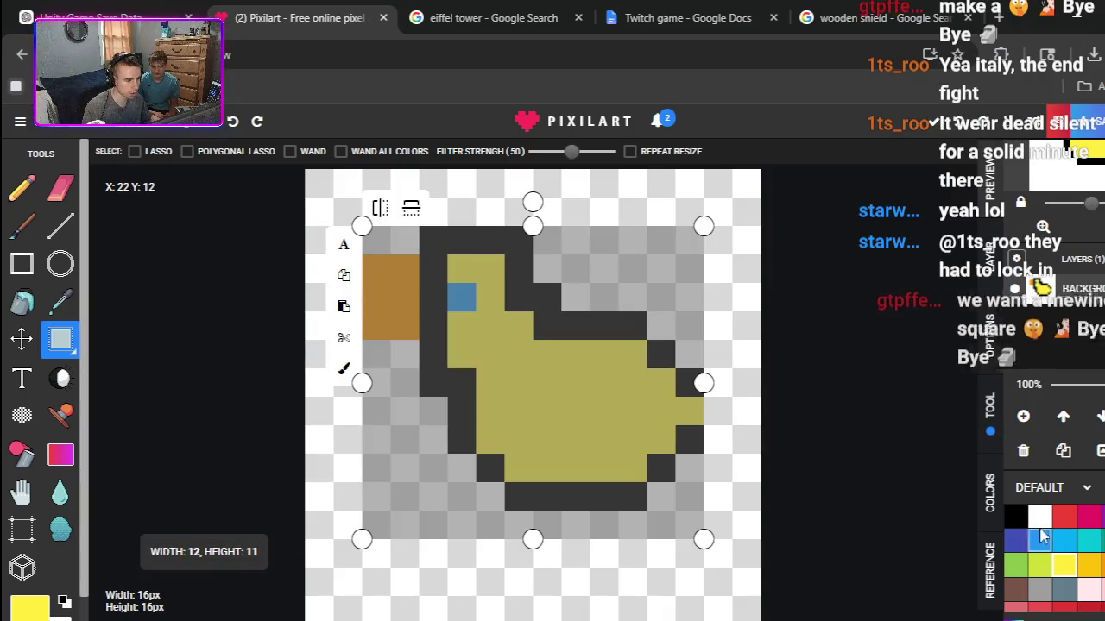
{"action": "left_click", "coordinate": [1017, 518]}
{"action": "left_click", "coordinate": [748, 422]}
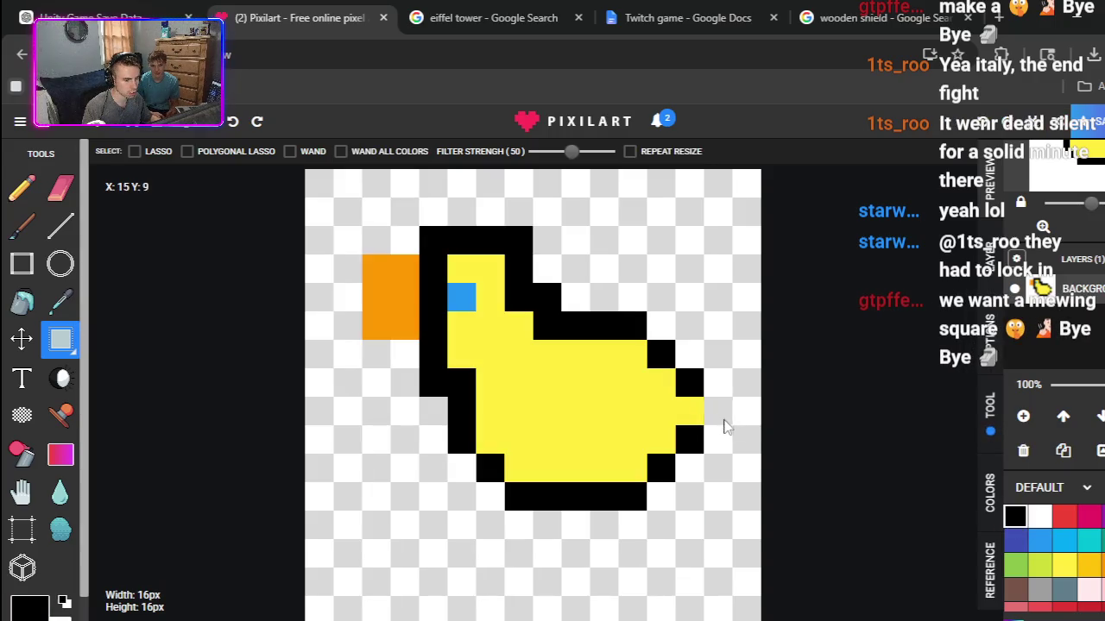
{"action": "left_click", "coordinate": [60, 188]}
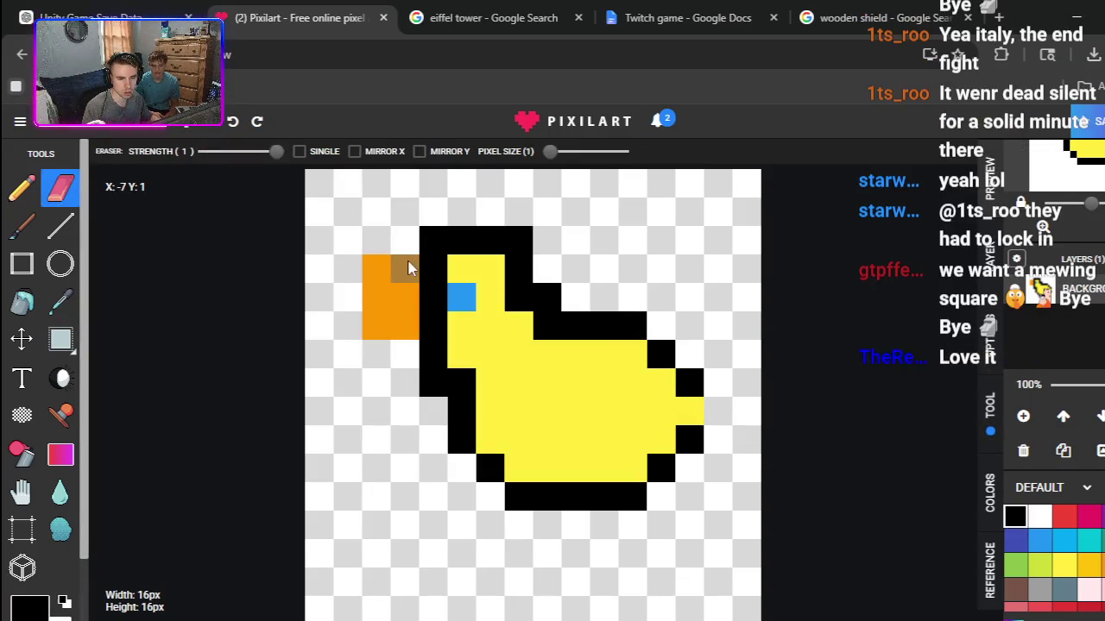
{"action": "key", "text": "ctrl+z"}
{"action": "key", "text": "ctrl+z"}
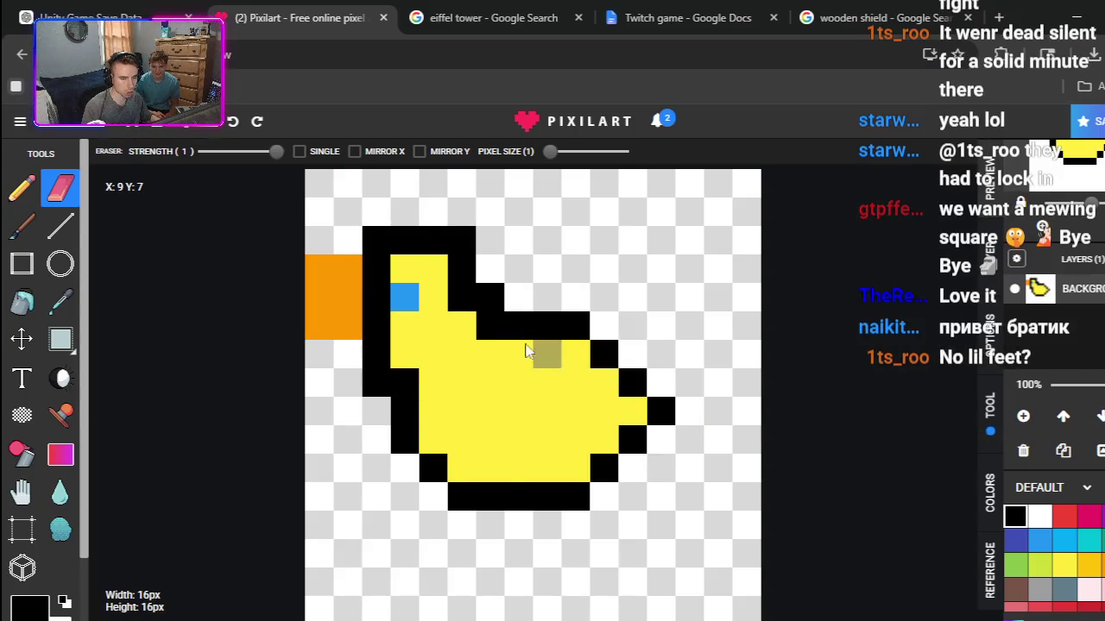
{"action": "left_click", "coordinate": [60, 339]}
{"action": "left_click_drag", "start_coordinate": [666, 246], "coordinate": [321, 480]}
{"action": "mouse_move", "coordinate": [767, 254]}
{"action": "left_mouse_down"}
{"action": "mouse_move", "coordinate": [518, 315]}
{"action": "mouse_move", "coordinate": [297, 475]}
{"action": "mouse_move", "coordinate": [315, 507]}
{"action": "left_mouse_up"}
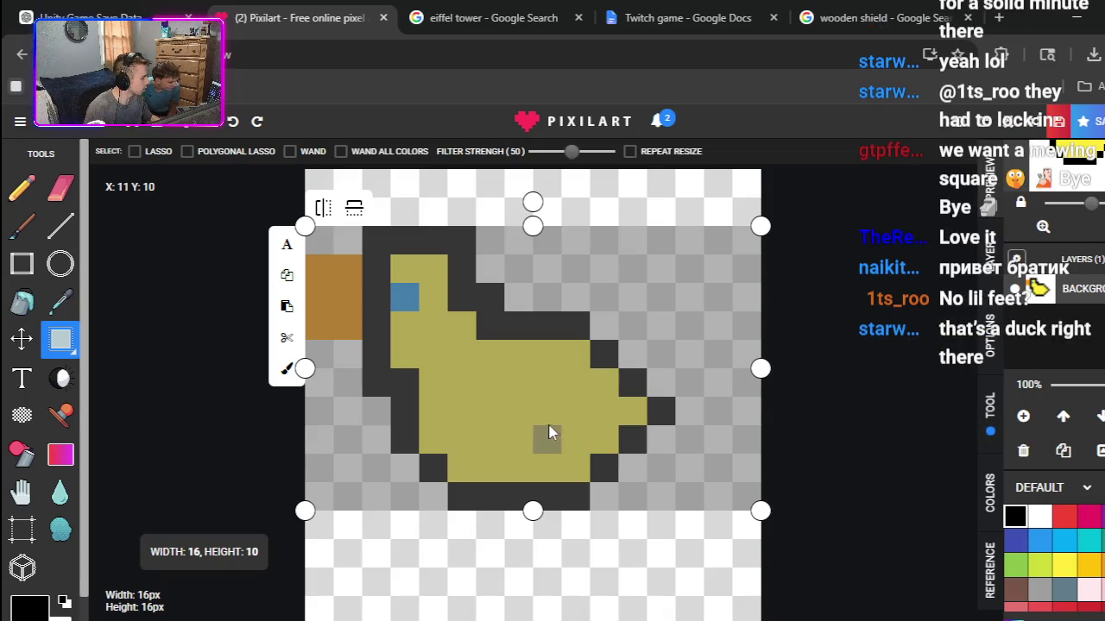
{"action": "left_click_drag", "start_coordinate": [507, 432], "coordinate": [563, 426]}
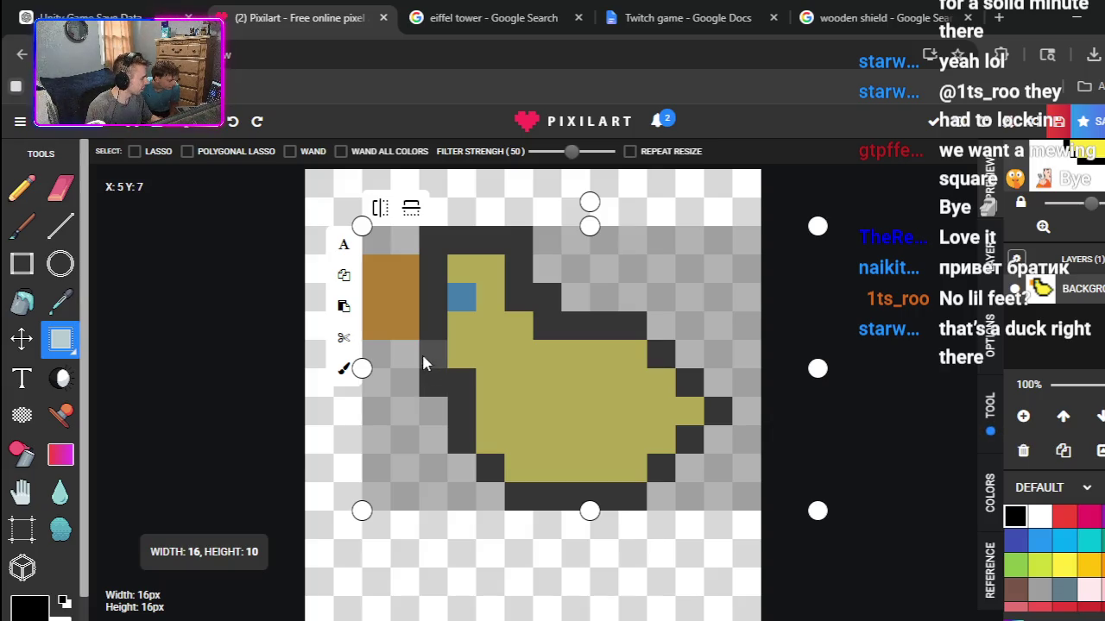
Step: Erase the top row of the orange beak to shrink it
{"action": "left_click", "coordinate": [57, 203]}
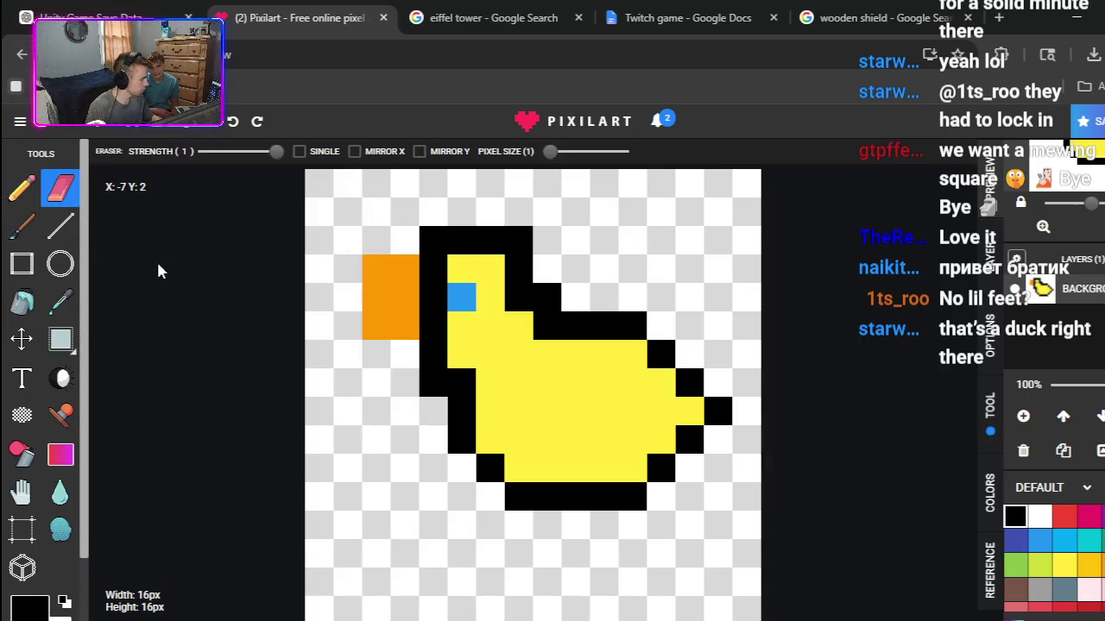
{"action": "left_click_drag", "start_coordinate": [359, 259], "coordinate": [389, 271]}
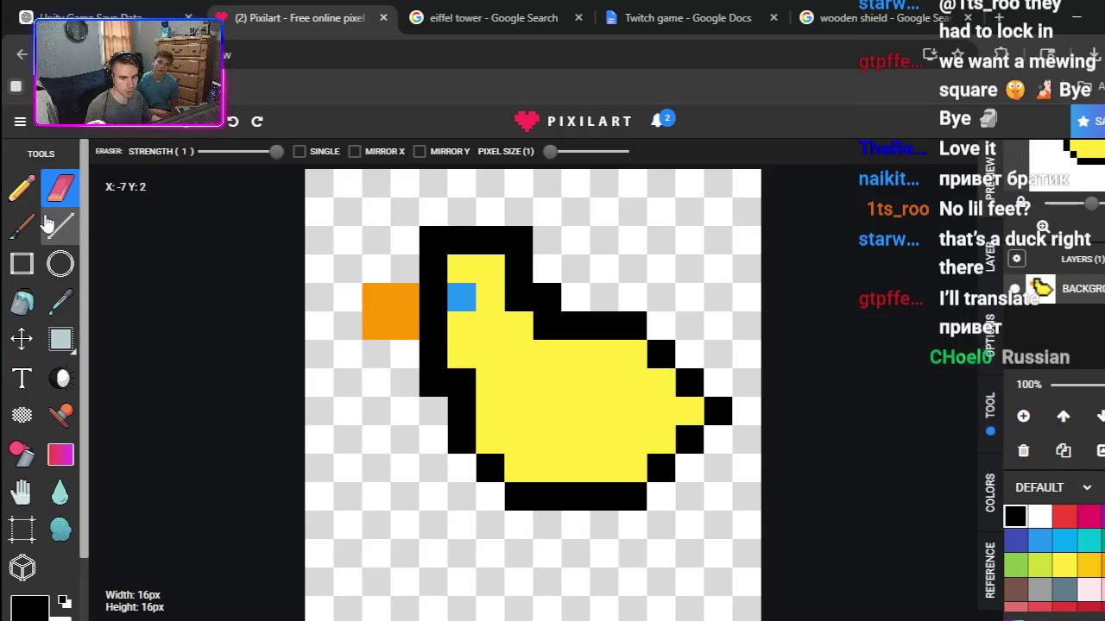
{"action": "left_click", "coordinate": [23, 189]}
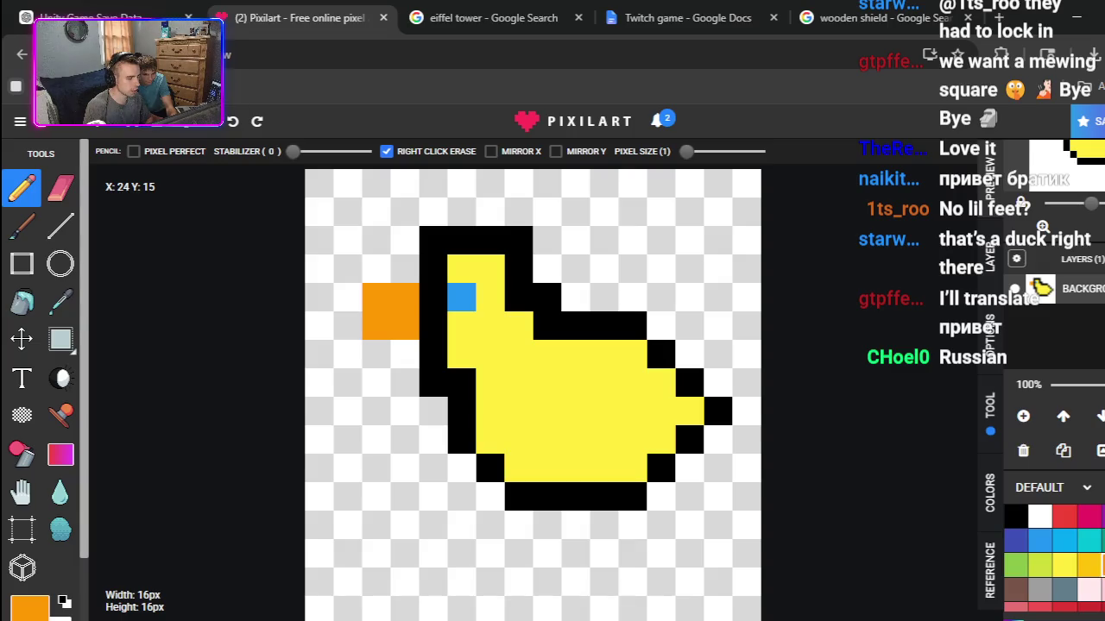
Step: Draw two short orange legs below the duck
{"action": "mouse_move", "coordinate": [546, 525]}
{"action": "left_mouse_down"}
{"action": "mouse_move", "coordinate": [543, 584]}
{"action": "mouse_move", "coordinate": [518, 583]}
{"action": "left_mouse_up"}
{"action": "left_click_drag", "start_coordinate": [603, 522], "coordinate": [603, 578]}
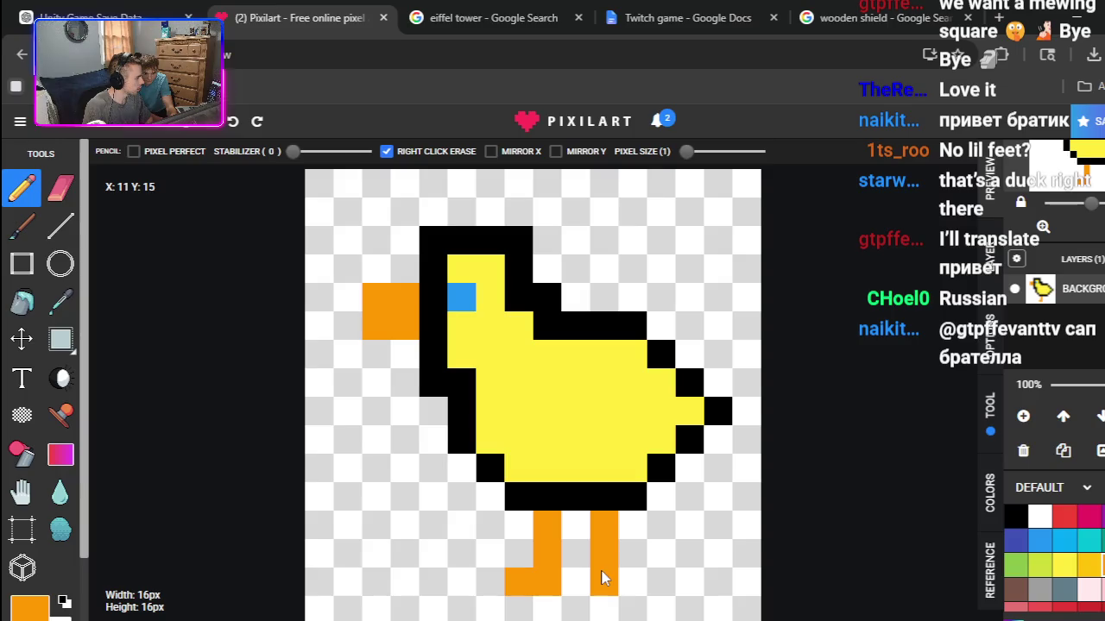
{"action": "left_click", "coordinate": [631, 582]}
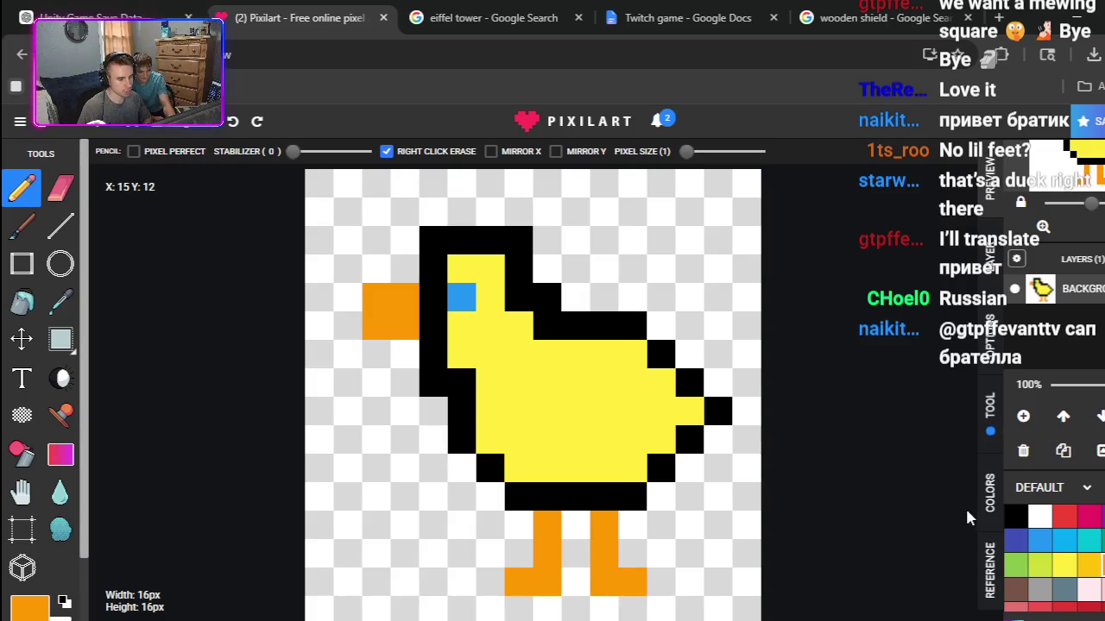
Step: Add a black smiling face with two eyes and a mouth on the body
{"action": "left_click", "coordinate": [1014, 522]}
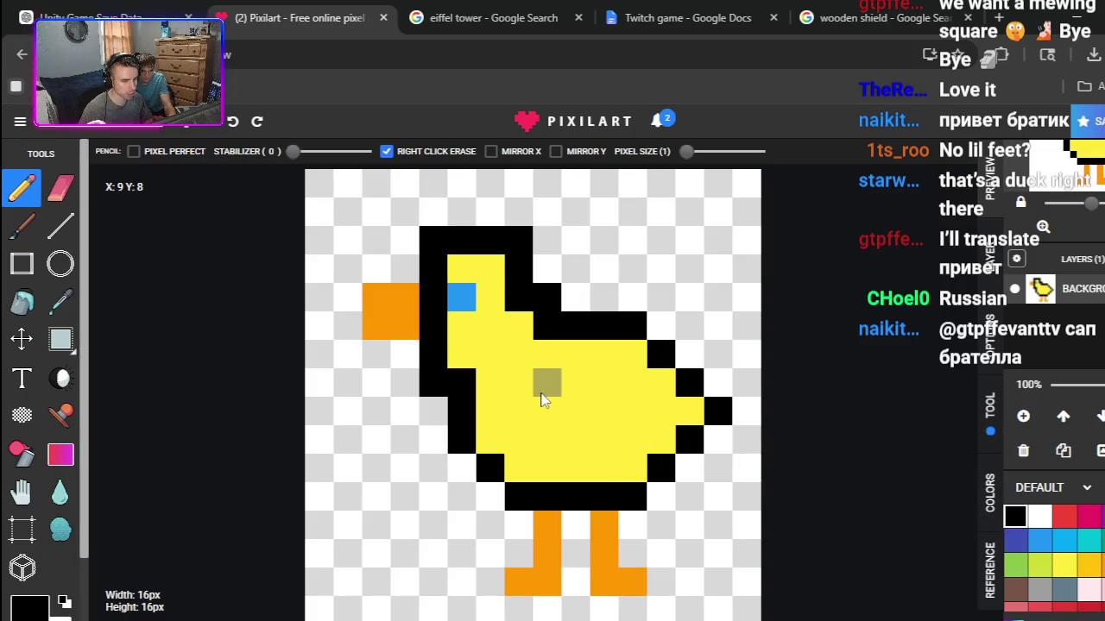
{"action": "left_click", "coordinate": [542, 399]}
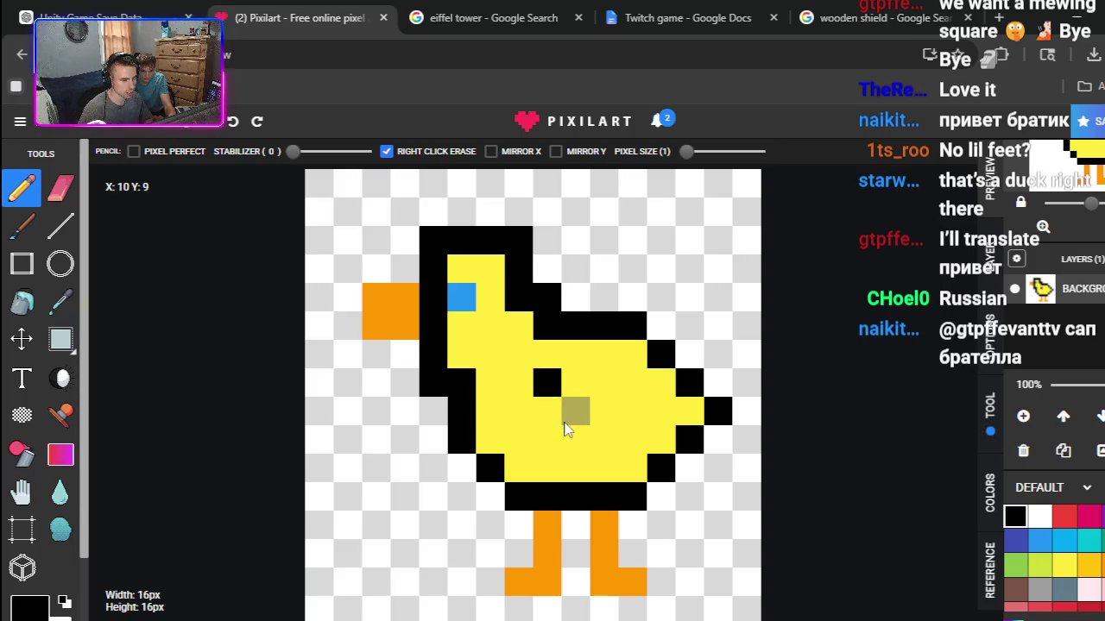
{"action": "left_click", "coordinate": [547, 411]}
{"action": "left_click", "coordinate": [575, 439]}
{"action": "left_click", "coordinate": [605, 422]}
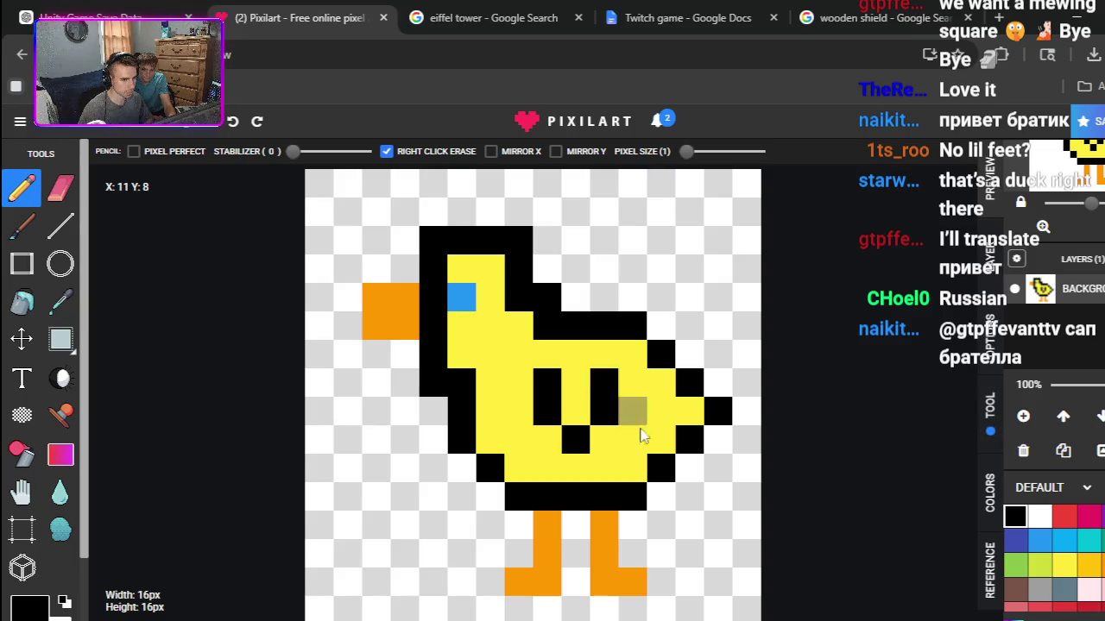
{"action": "left_click", "coordinate": [515, 453]}
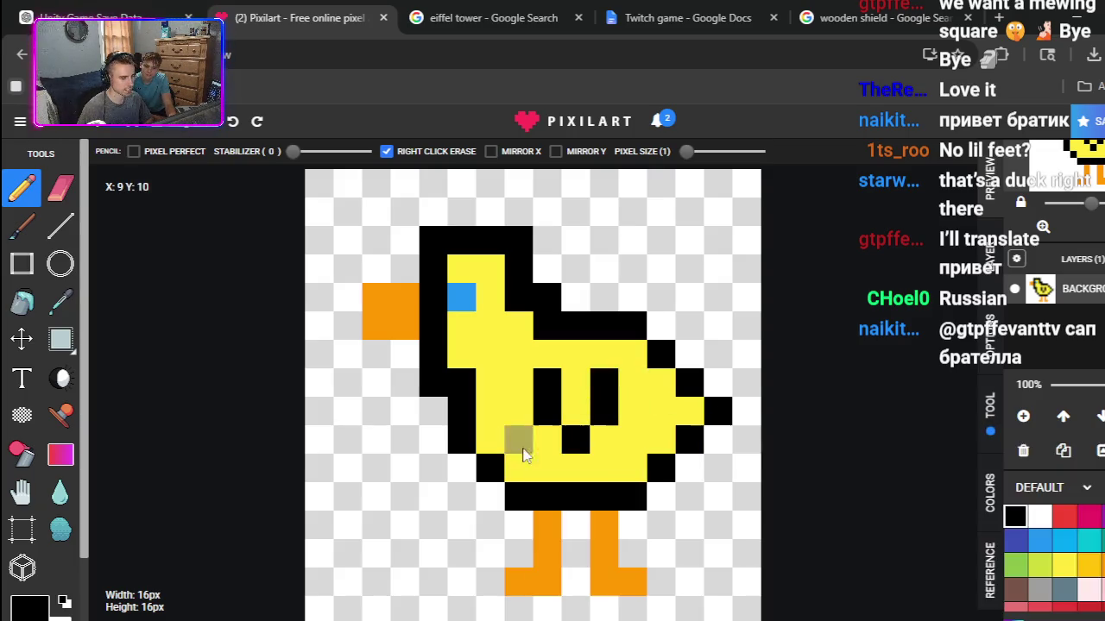
Step: Reshape the feet into L-shapes by erasing the bottom row and adding orange toes
{"action": "right_click", "coordinate": [630, 581]}
{"action": "right_click", "coordinate": [607, 585]}
{"action": "right_click", "coordinate": [546, 582]}
{"action": "right_click", "coordinate": [518, 582]}
{"action": "left_click", "coordinate": [1092, 570]}
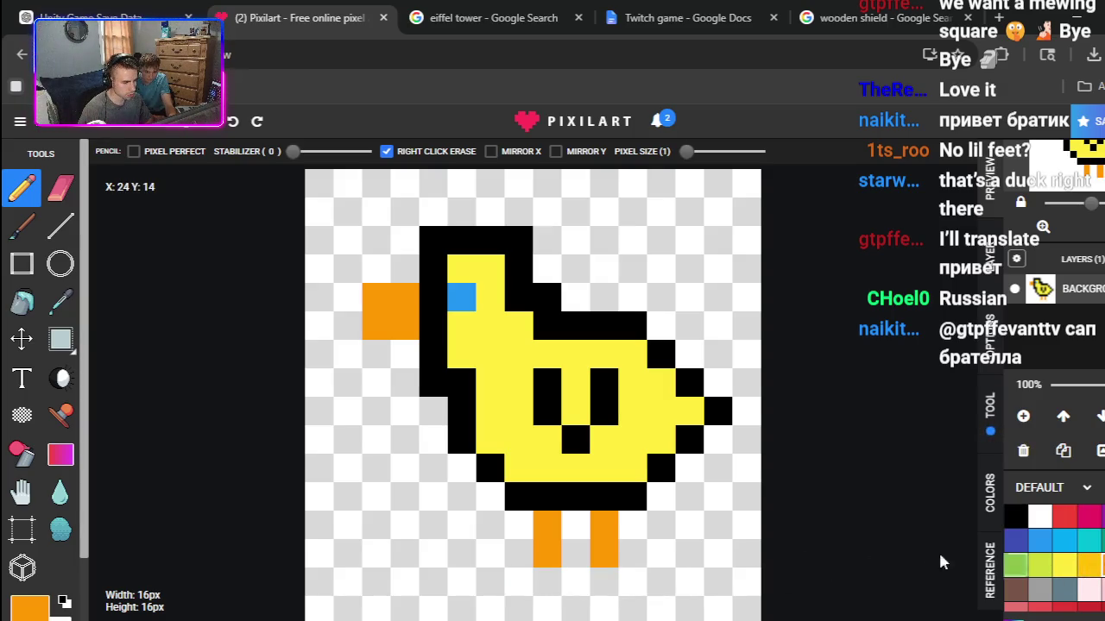
{"action": "left_click", "coordinate": [632, 553]}
{"action": "left_click", "coordinate": [518, 553]}
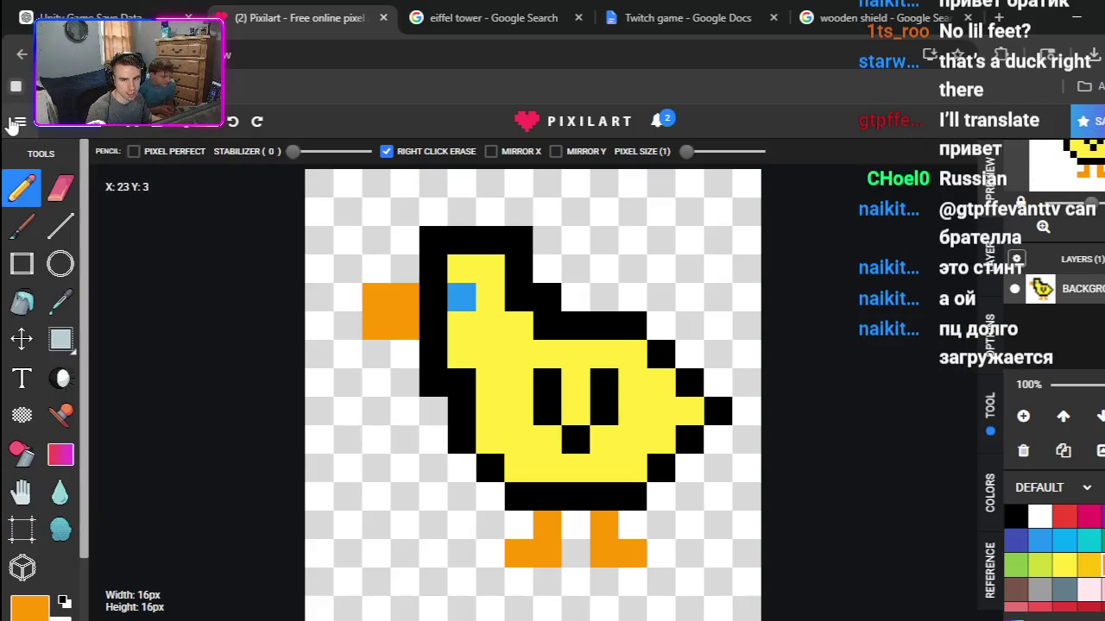
Step: Export the duck drawing from the file menu's download panel as a 16×16 PNG
{"action": "left_click", "coordinate": [15, 122]}
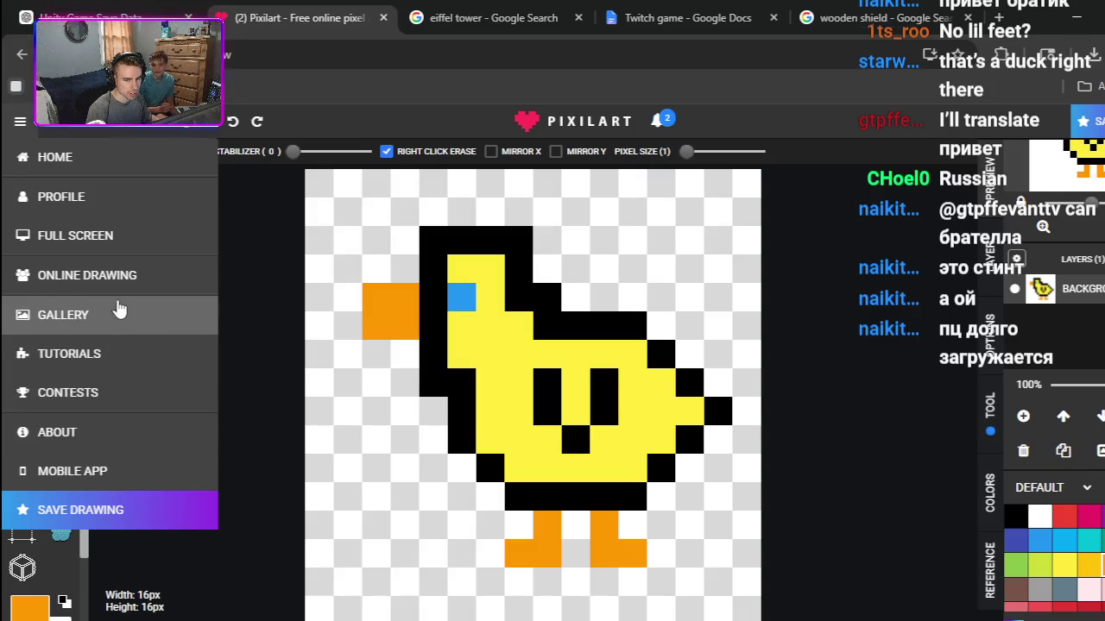
{"action": "left_click", "coordinate": [60, 121]}
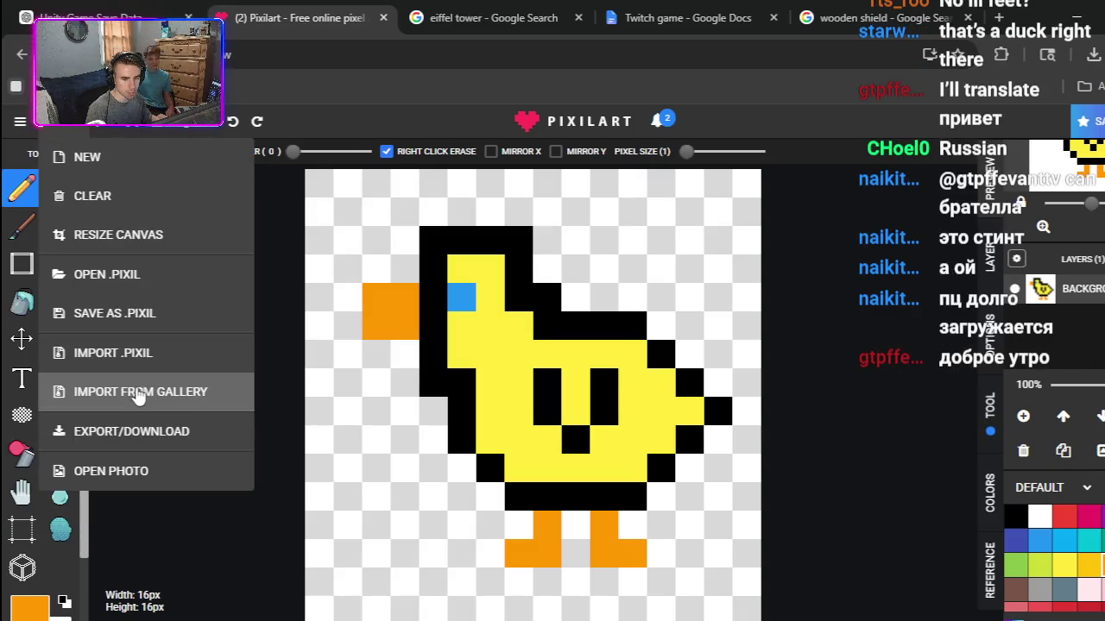
{"action": "left_click", "coordinate": [143, 420]}
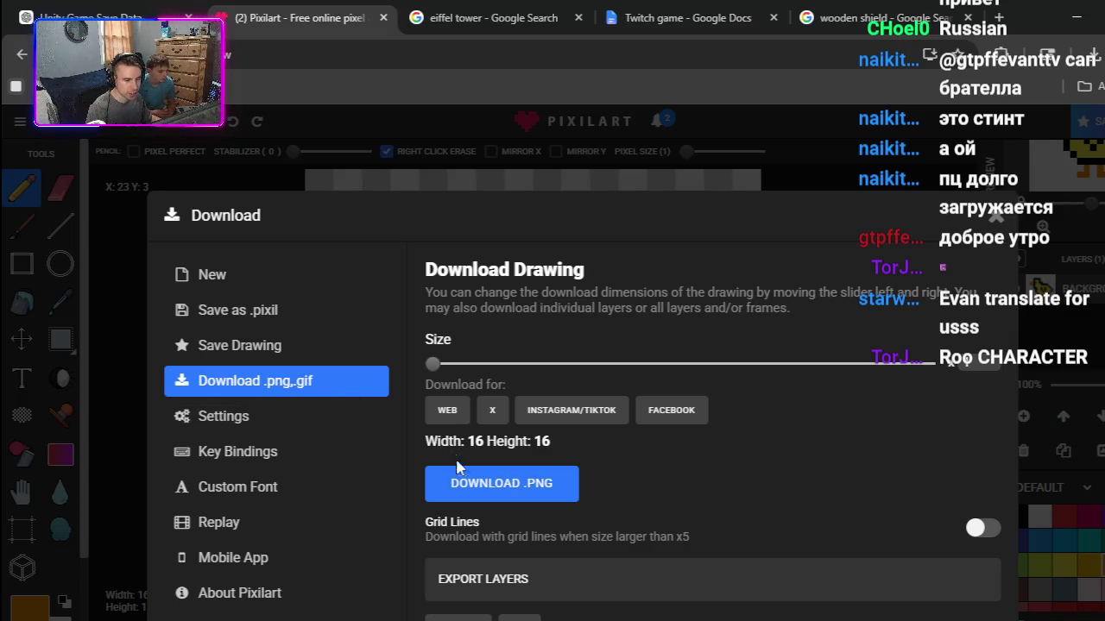
{"action": "left_click", "coordinate": [473, 484]}
{"action": "left_click", "coordinate": [758, 147]}
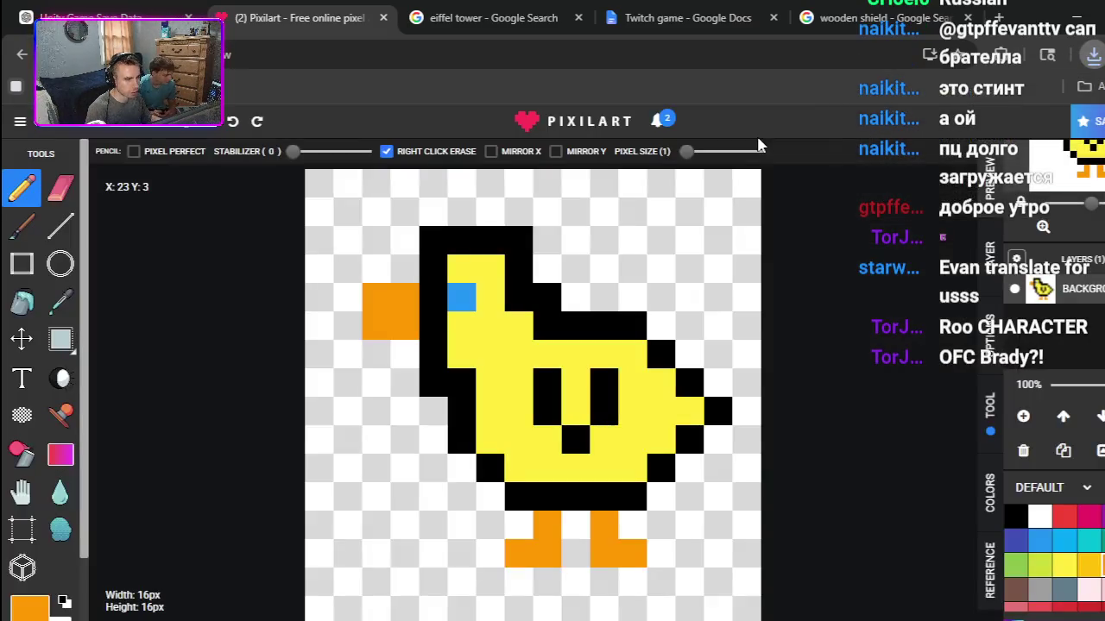
Step: Title the drawing 'DuckPet' in Save Drawing and submit it to Pixilart
{"action": "left_click", "coordinate": [1100, 127]}
{"action": "left_click", "coordinate": [598, 369]}
{"action": "type", "text": "Duck"}
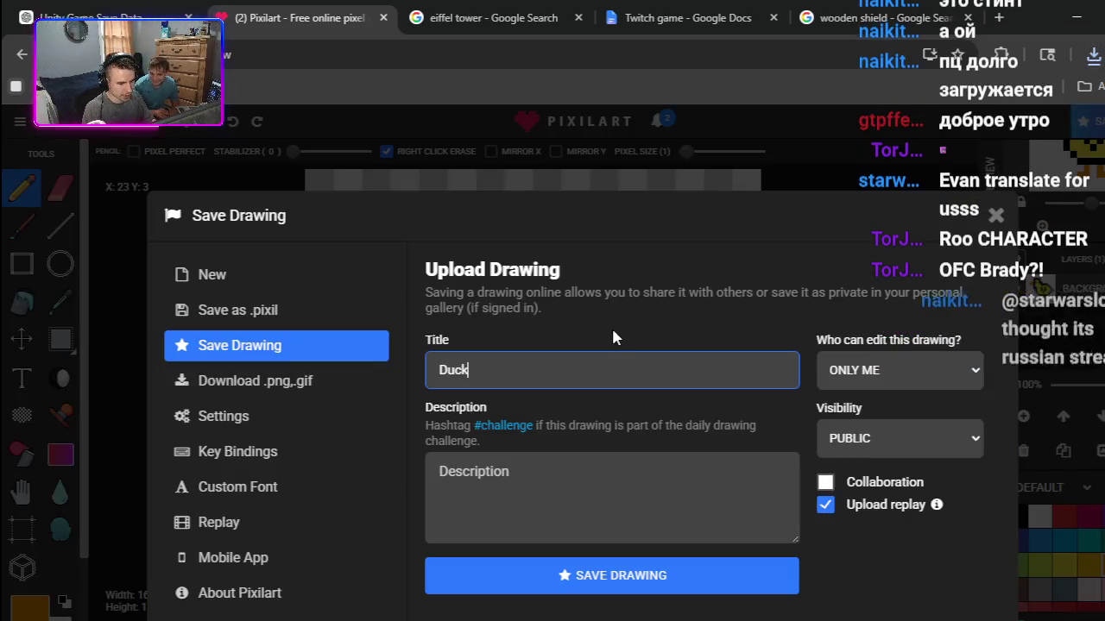
{"action": "type", "text": " Char"}
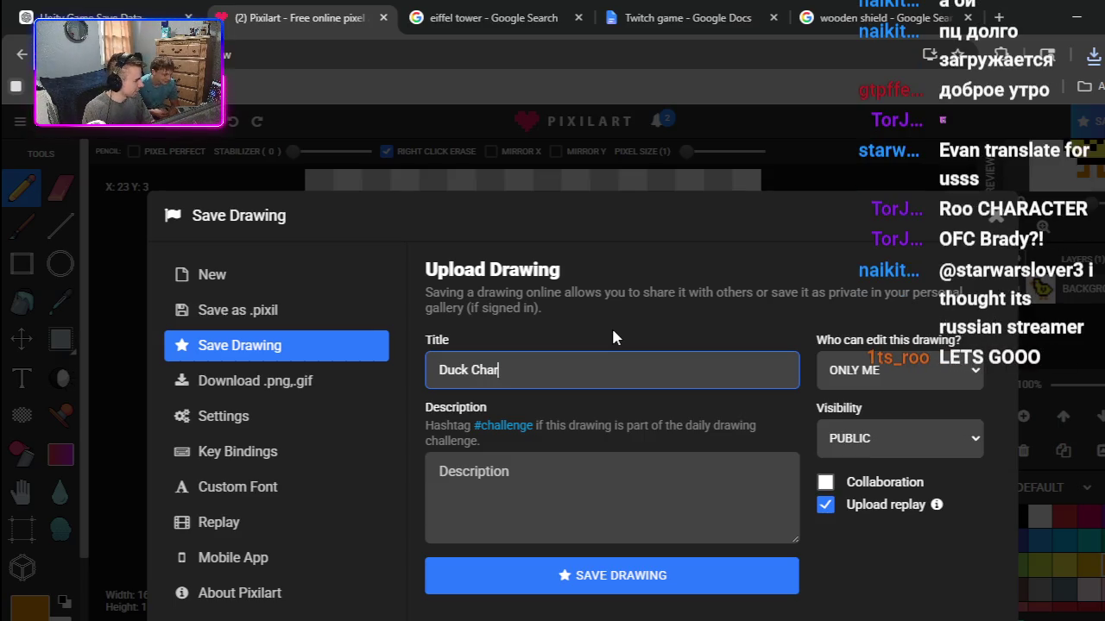
{"action": "type", "text": "acter"}
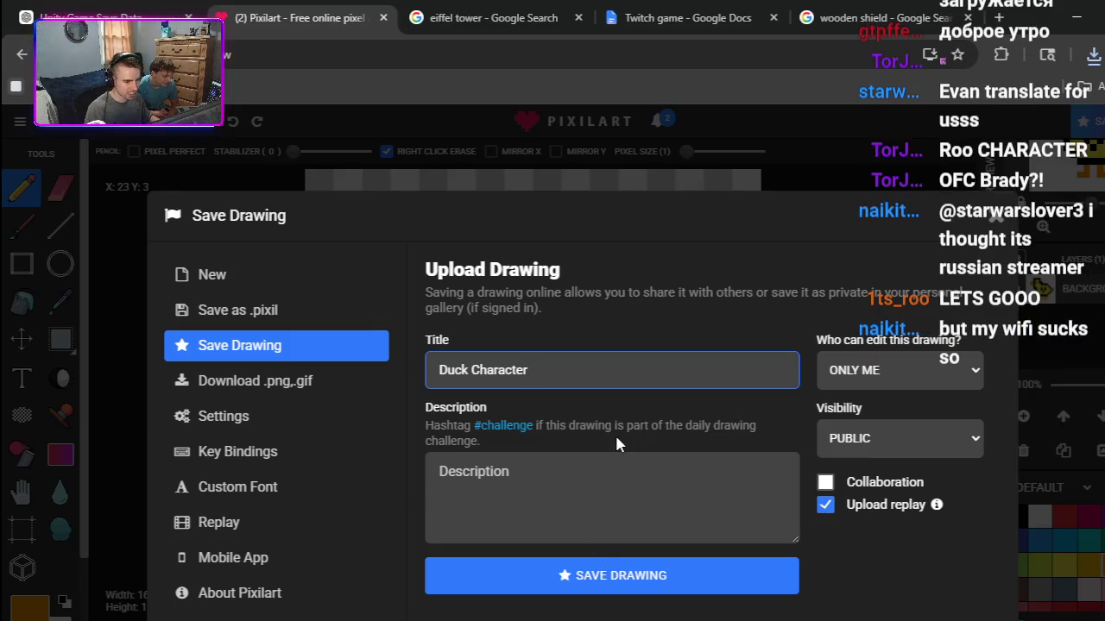
{"action": "key", "text": "BackSpace"}
{"action": "key", "text": "BackSpace"}
{"action": "key", "text": "BackSpace"}
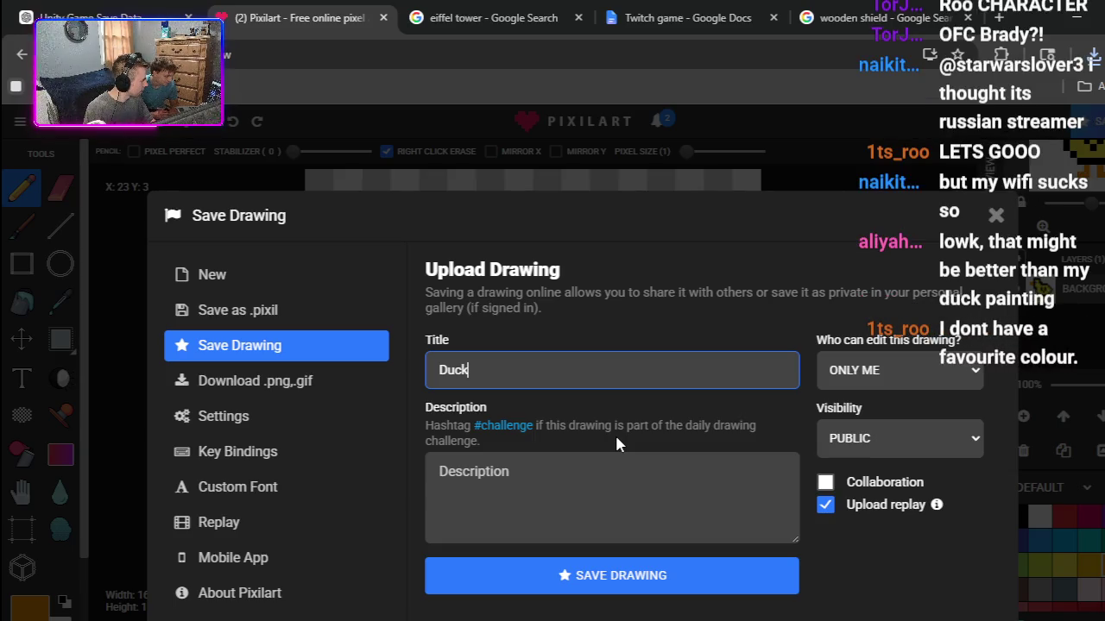
{"action": "type", "text": "Pet"}
{"action": "left_click", "coordinate": [604, 574]}
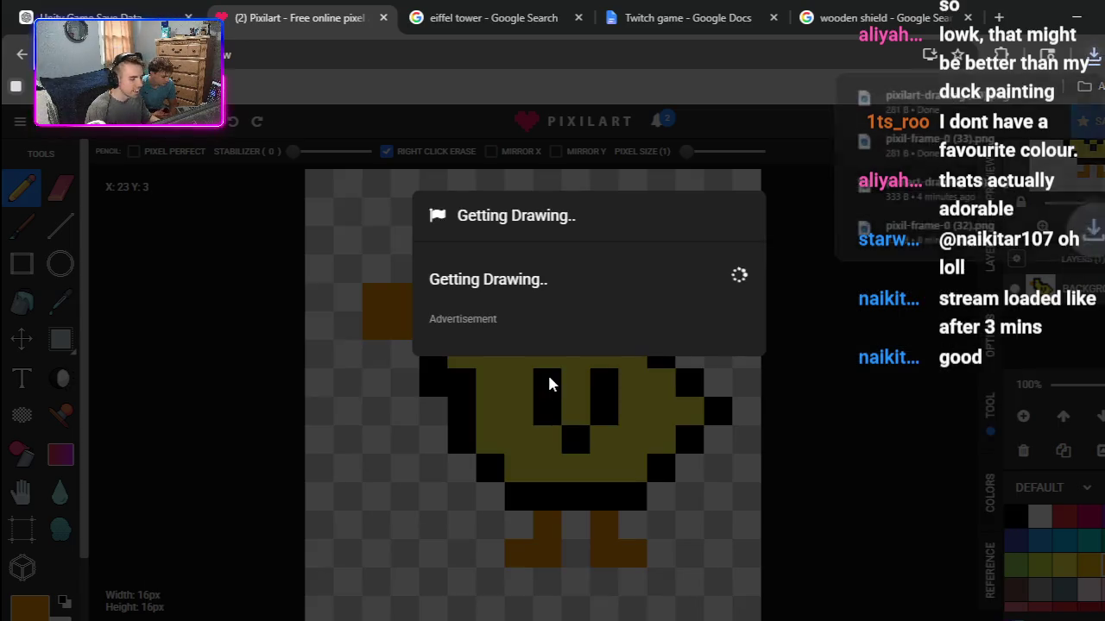
{"action": "key", "text": "alt+Tab"}
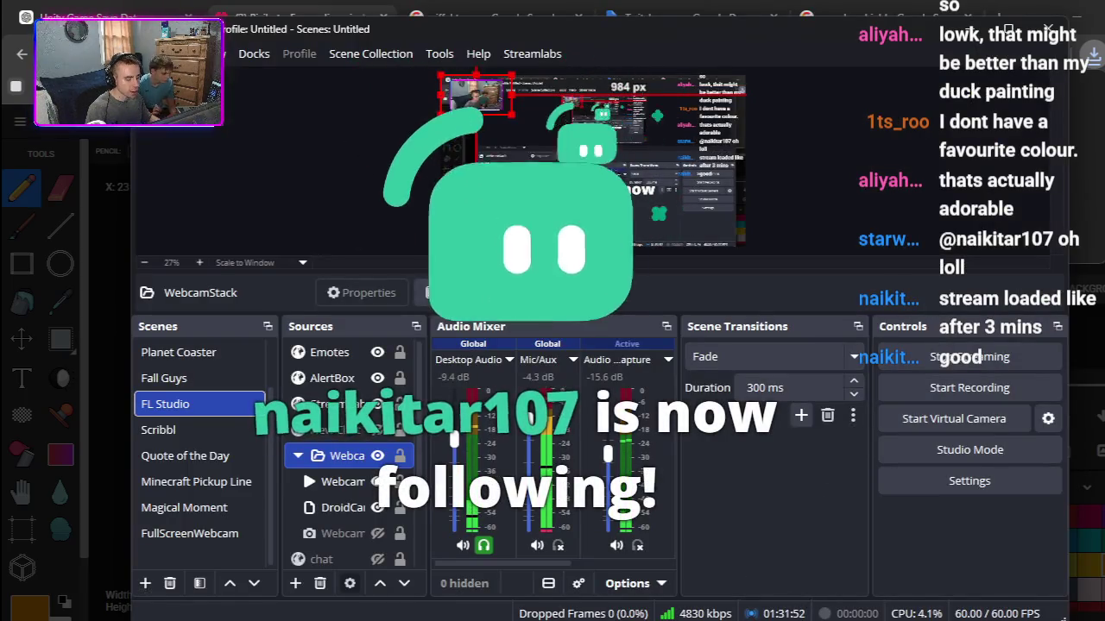
Step: Return to Unity and pan around the board's tiles, yellow square and red squares
{"action": "mouse_move", "coordinate": [781, 616]}
{"action": "left_click", "coordinate": [782, 552]}
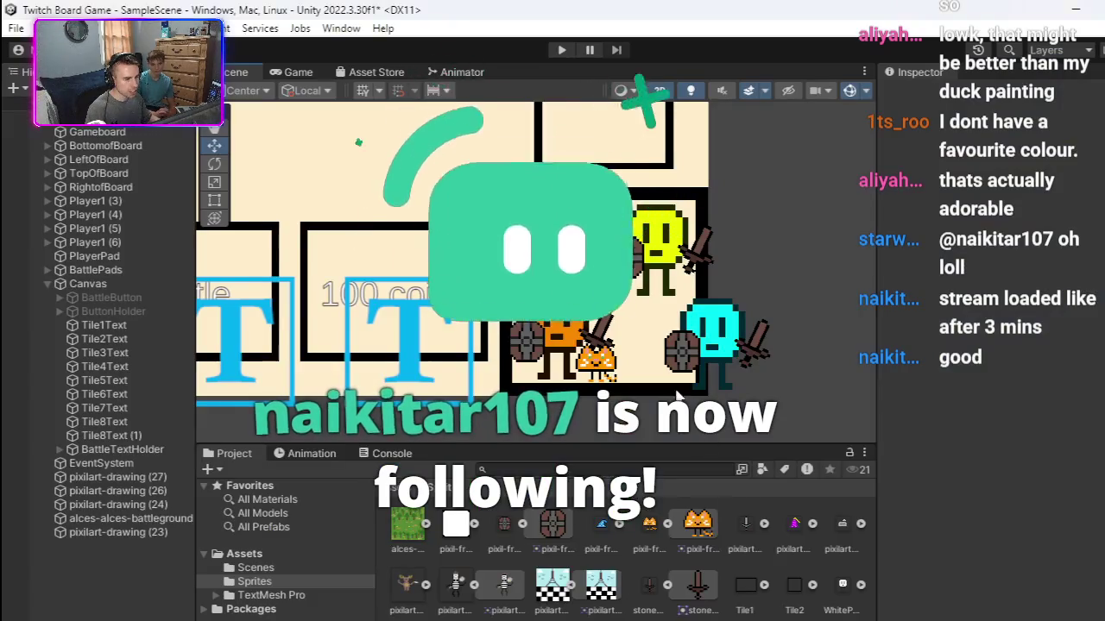
{"action": "scroll", "coordinate": [526, 268], "scroll_direction": "down", "scroll_amount": 5}
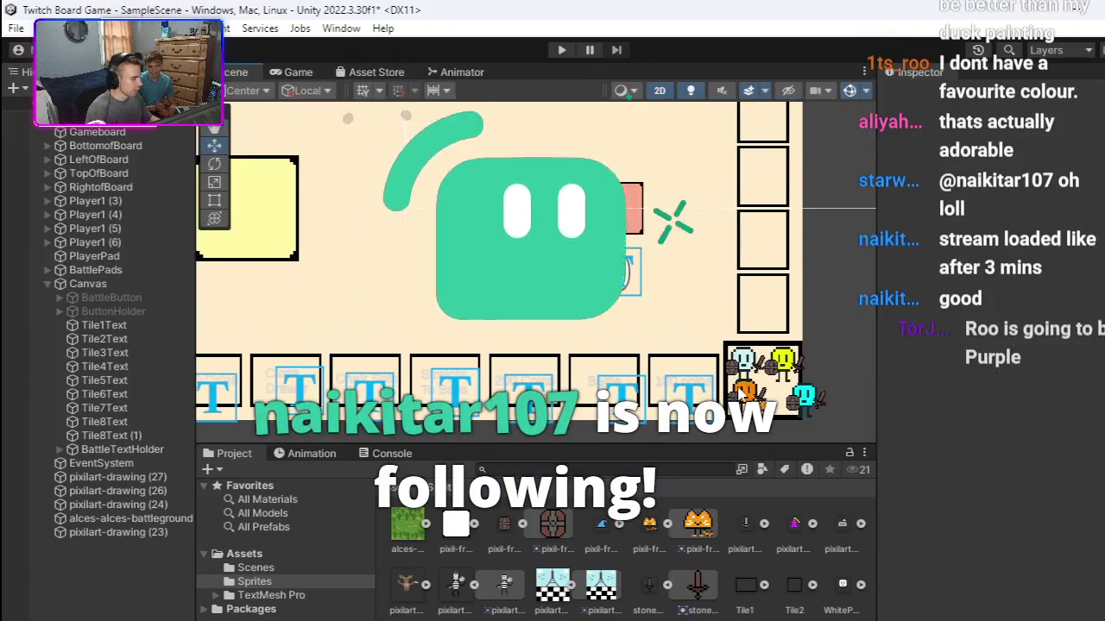
{"action": "scroll", "coordinate": [732, 388], "scroll_direction": "down", "scroll_amount": 2}
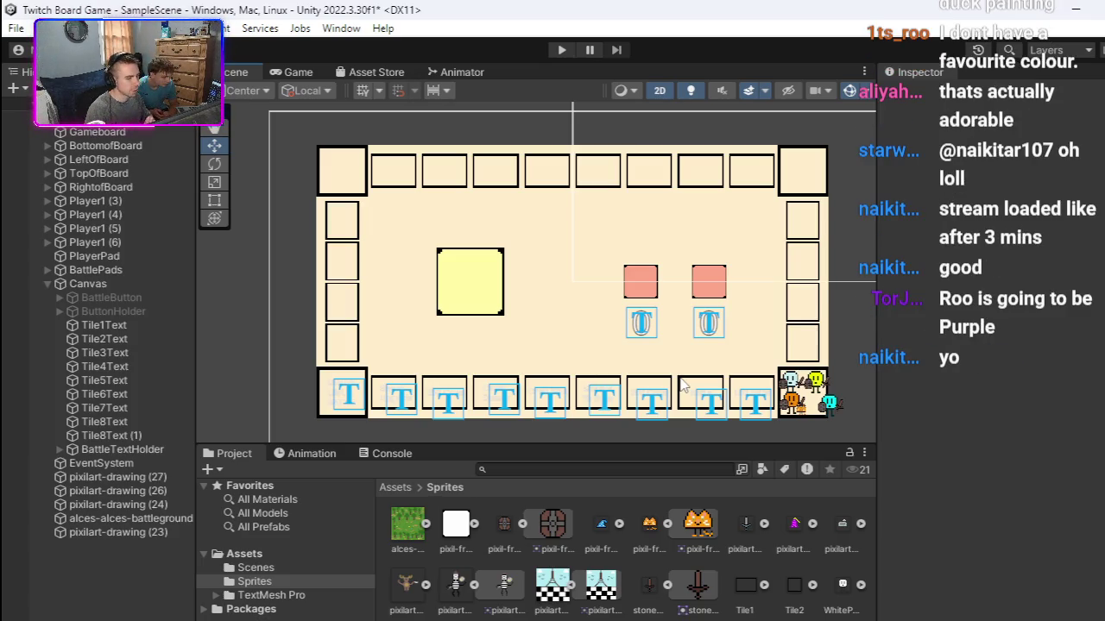
{"action": "scroll", "coordinate": [855, 371], "scroll_direction": "up", "scroll_amount": 4}
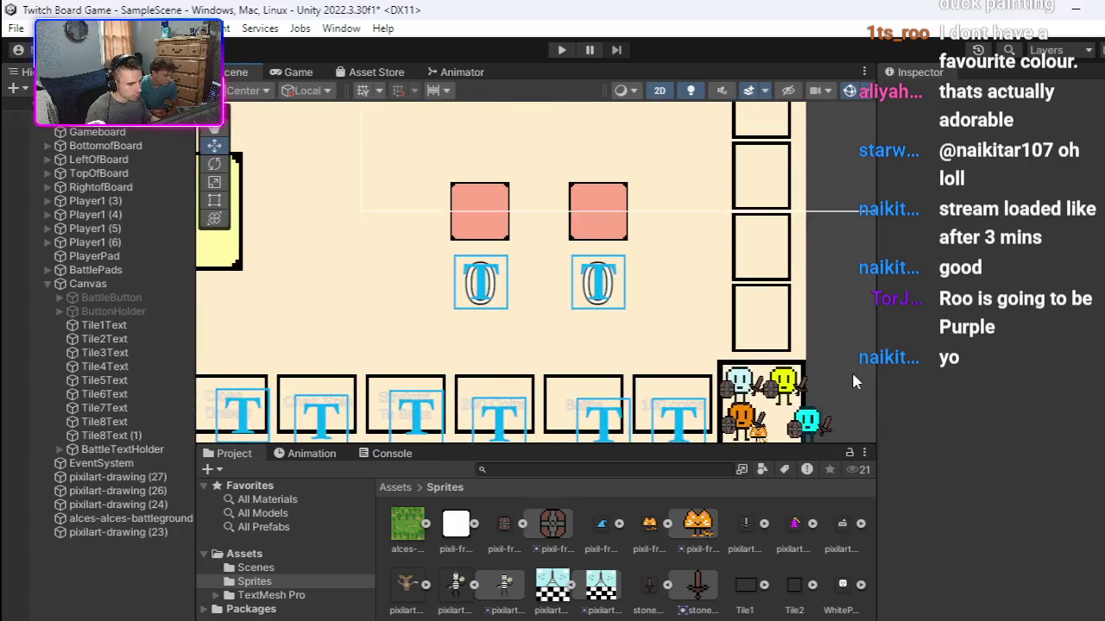
{"action": "scroll", "coordinate": [853, 382], "scroll_direction": "up", "scroll_amount": 6}
{"action": "left_click_drag", "start_coordinate": [765, 288], "coordinate": [756, 259]}
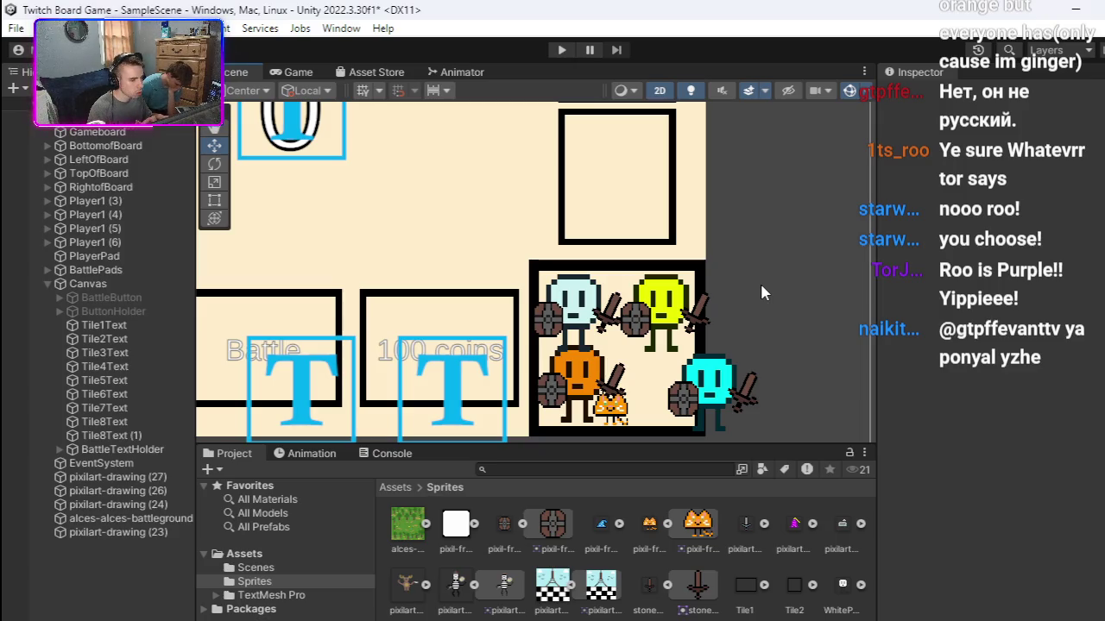
{"action": "left_click_drag", "start_coordinate": [694, 360], "coordinate": [730, 345]}
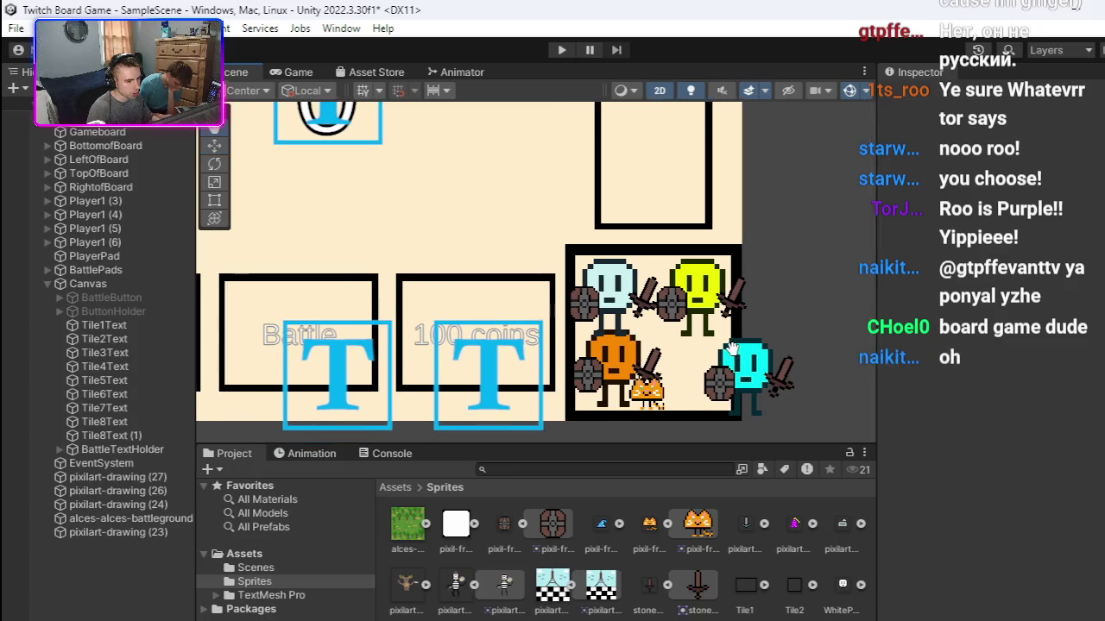
{"action": "scroll", "coordinate": [690, 354], "scroll_direction": "down", "scroll_amount": 3}
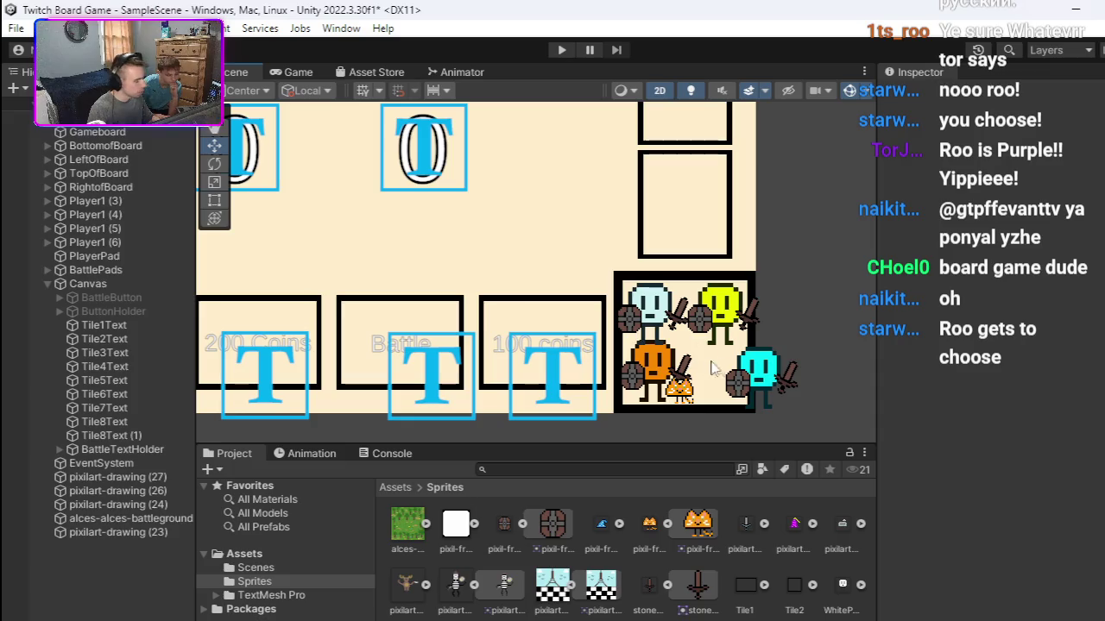
{"action": "mouse_move", "coordinate": [711, 321]}
{"action": "left_mouse_down"}
{"action": "mouse_move", "coordinate": [737, 339]}
{"action": "mouse_move", "coordinate": [560, 291]}
{"action": "mouse_move", "coordinate": [685, 317]}
{"action": "left_mouse_up"}
{"action": "scroll", "coordinate": [684, 318], "scroll_direction": "down", "scroll_amount": 2}
{"action": "scroll", "coordinate": [595, 294], "scroll_direction": "up", "scroll_amount": 1}
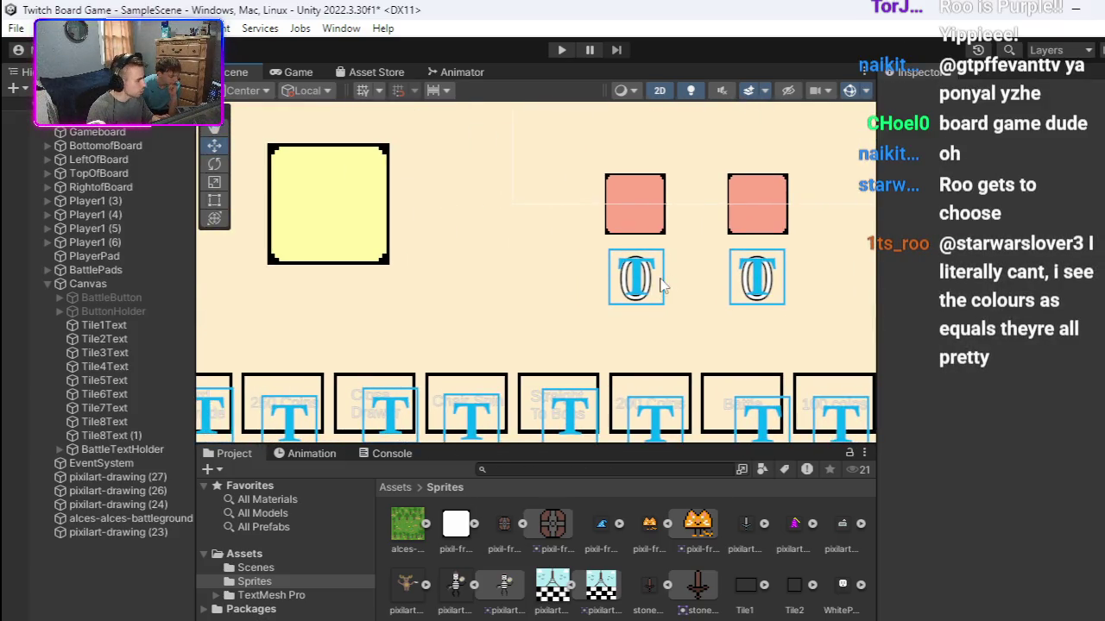
{"action": "left_click_drag", "start_coordinate": [661, 290], "coordinate": [696, 302]}
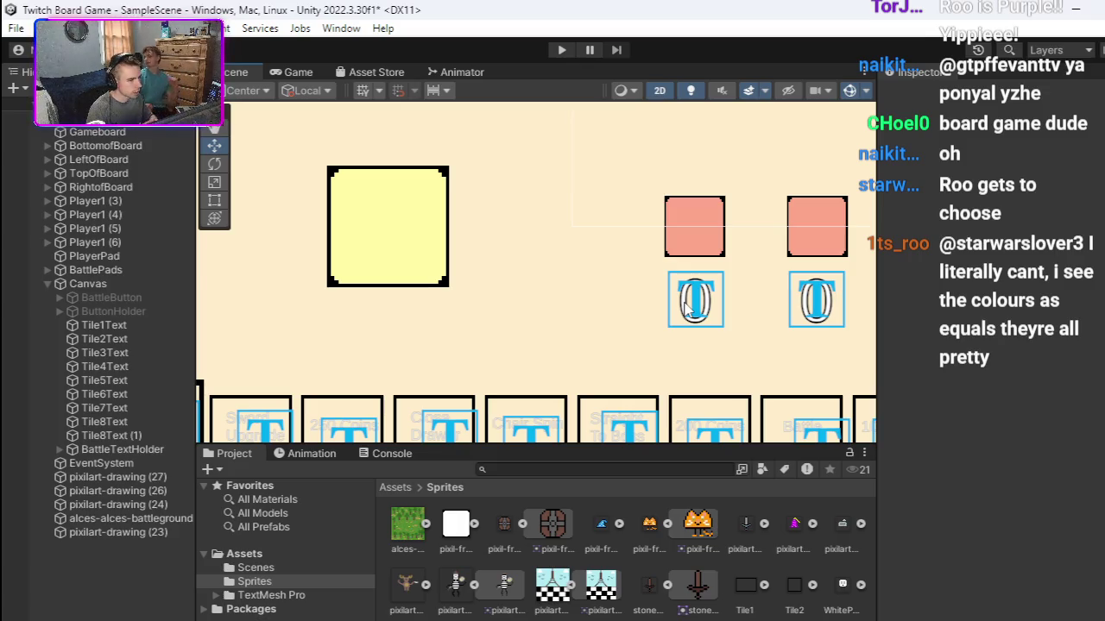
{"action": "scroll", "coordinate": [543, 288], "scroll_direction": "down", "scroll_amount": 2}
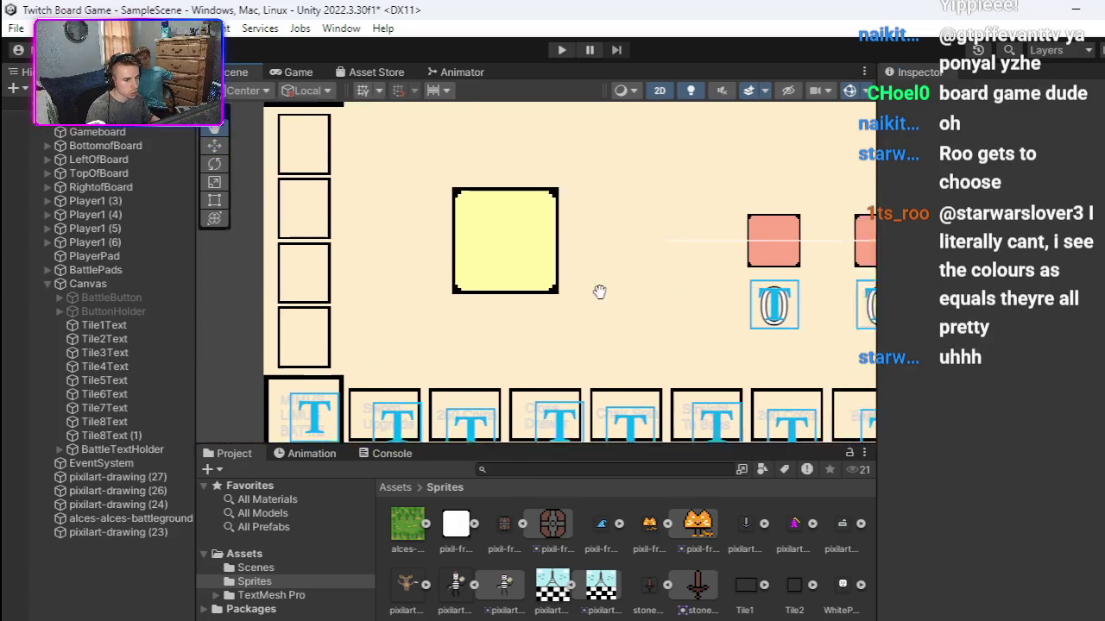
{"action": "scroll", "coordinate": [684, 285], "scroll_direction": "right", "scroll_amount": 5}
{"action": "scroll", "coordinate": [685, 242], "scroll_direction": "up", "scroll_amount": 4}
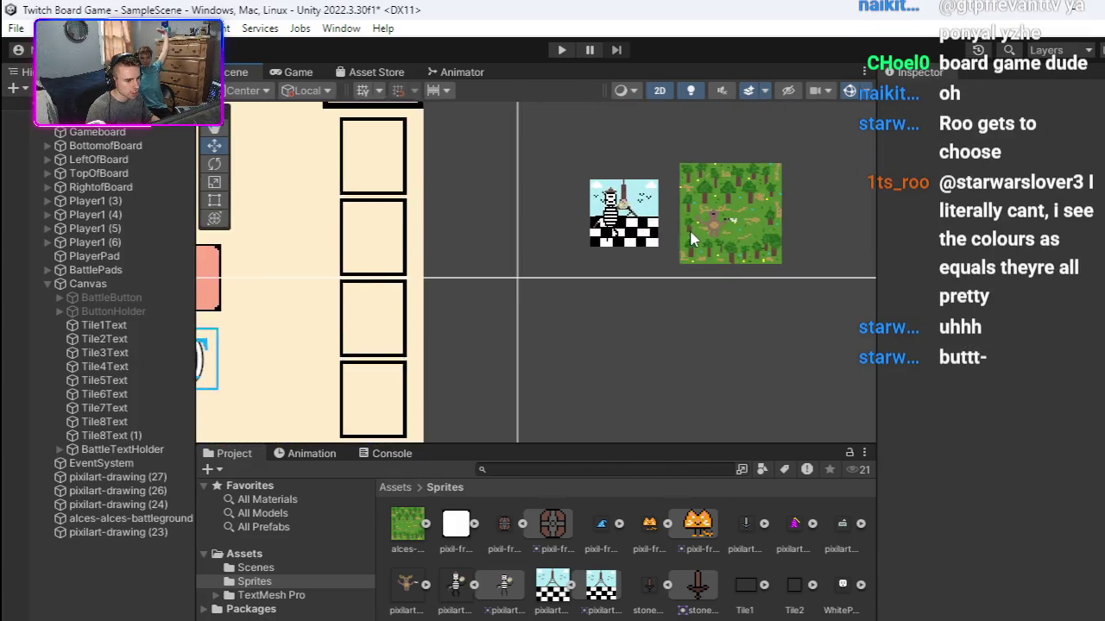
{"action": "scroll", "coordinate": [684, 240], "scroll_direction": "up", "scroll_amount": 5}
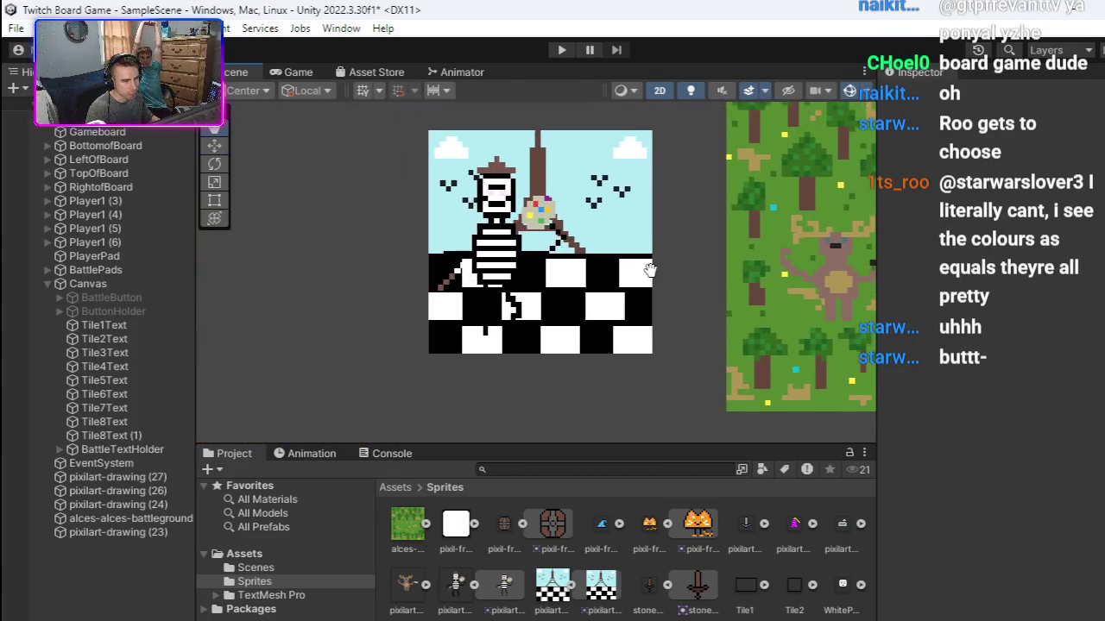
{"action": "scroll", "coordinate": [691, 294], "scroll_direction": "right", "scroll_amount": 8}
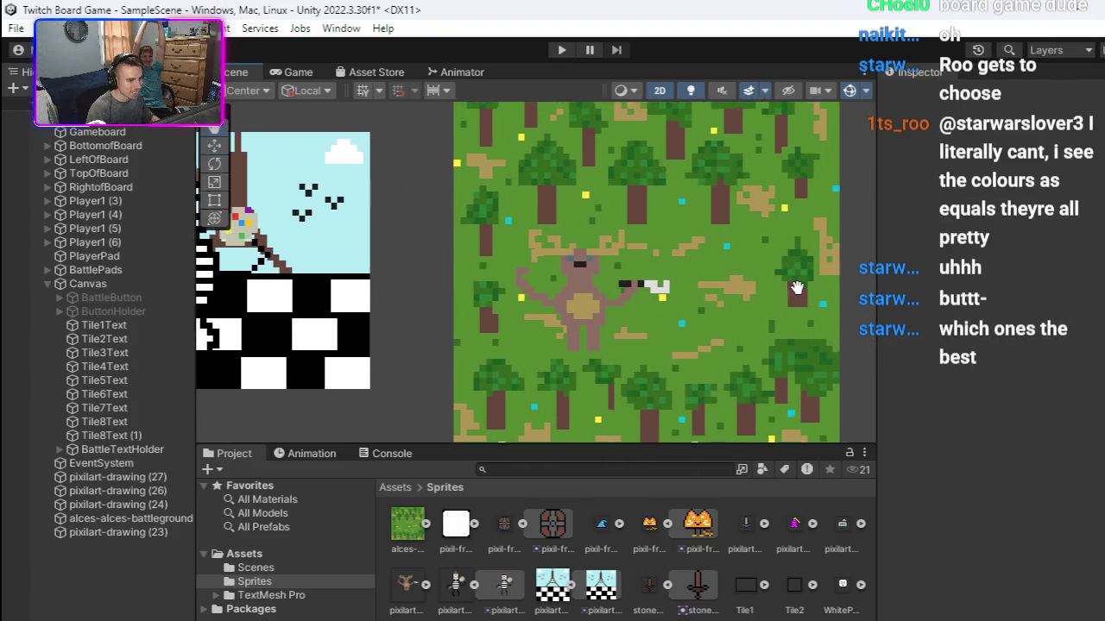
{"action": "left_click_drag", "start_coordinate": [780, 294], "coordinate": [732, 296]}
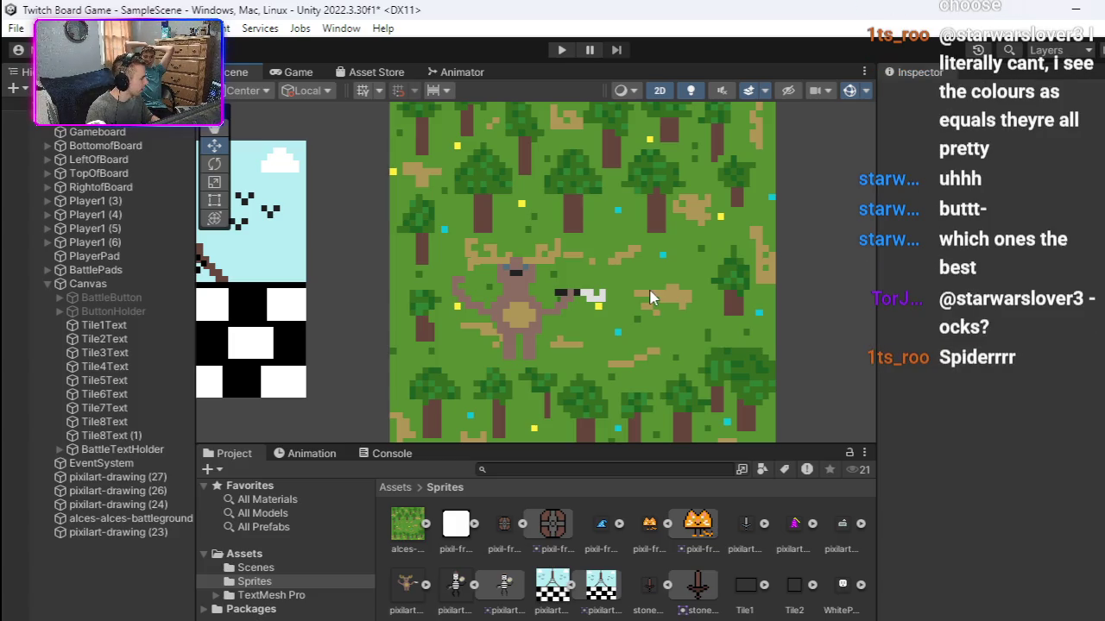
{"action": "scroll", "coordinate": [651, 298], "scroll_direction": "down", "scroll_amount": 5}
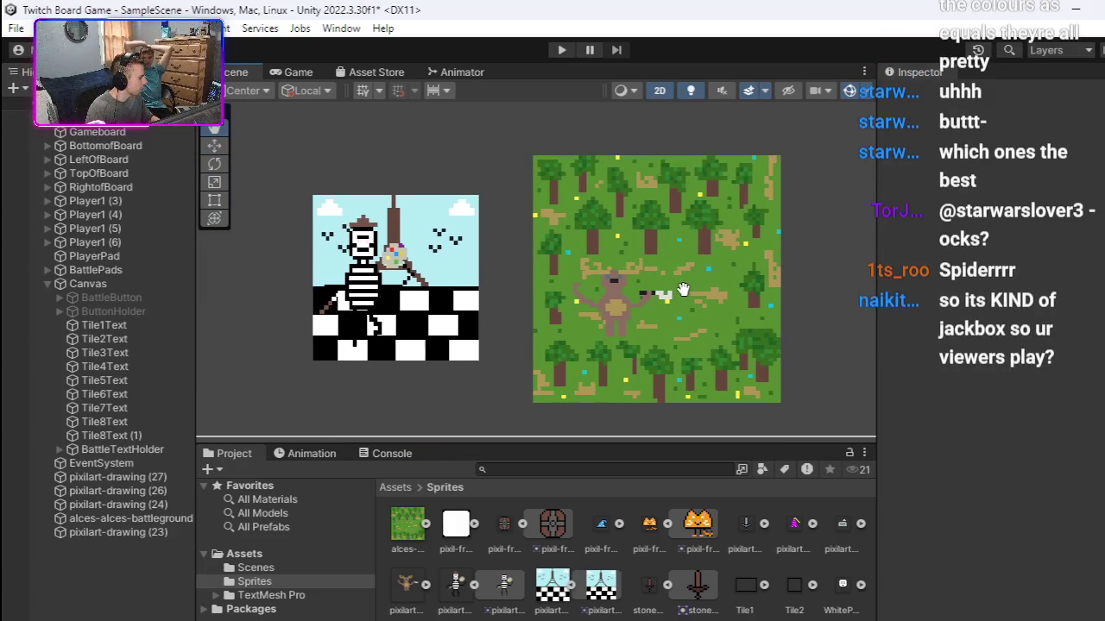
{"action": "scroll", "coordinate": [682, 289], "scroll_direction": "down", "scroll_amount": 2}
{"action": "left_click_drag", "start_coordinate": [682, 290], "coordinate": [713, 328]}
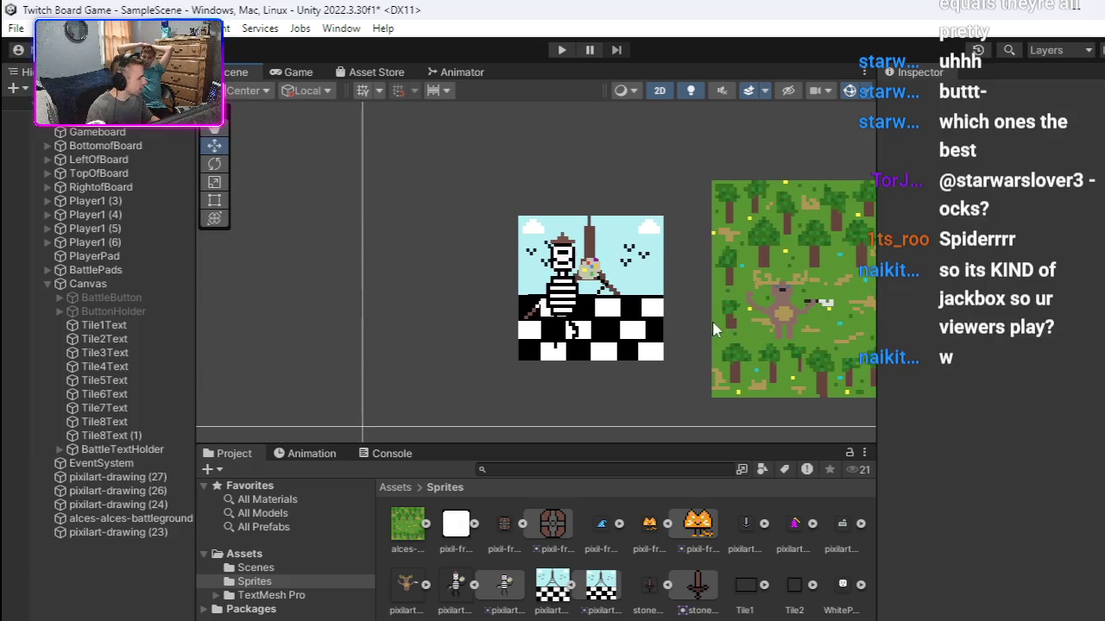
{"action": "scroll", "coordinate": [477, 302], "scroll_direction": "down", "scroll_amount": 2}
{"action": "mouse_move", "coordinate": [382, 296]}
{"action": "left_mouse_down"}
{"action": "mouse_move", "coordinate": [562, 296]}
{"action": "mouse_move", "coordinate": [765, 259]}
{"action": "mouse_move", "coordinate": [851, 259]}
{"action": "left_mouse_up"}
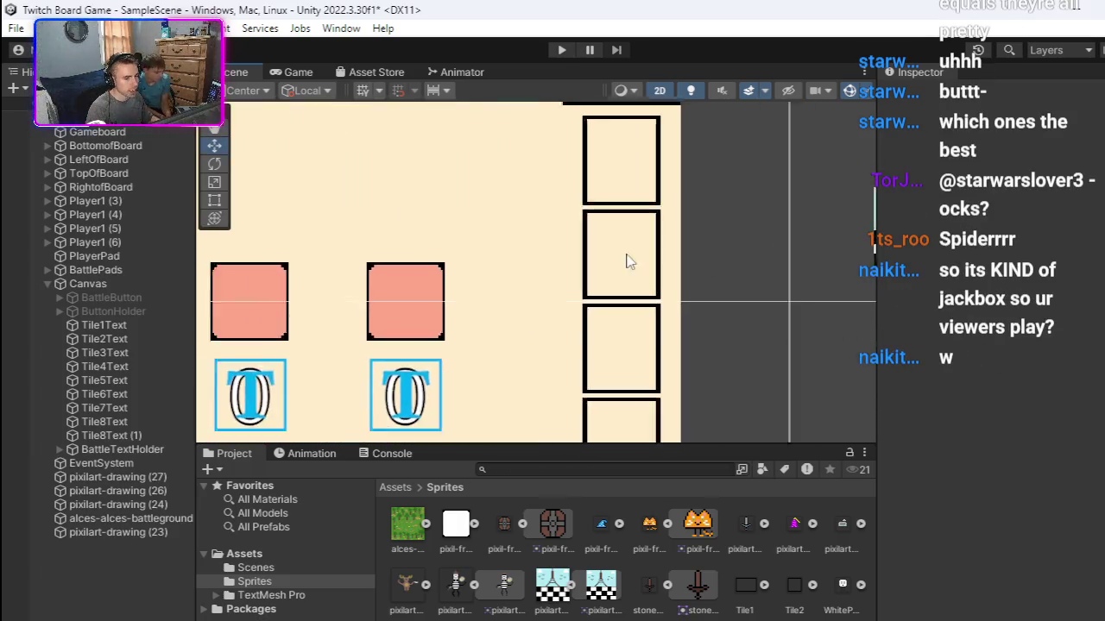
{"action": "scroll", "coordinate": [633, 255], "scroll_direction": "down", "scroll_amount": 4}
{"action": "left_click_drag", "start_coordinate": [660, 288], "coordinate": [678, 253]}
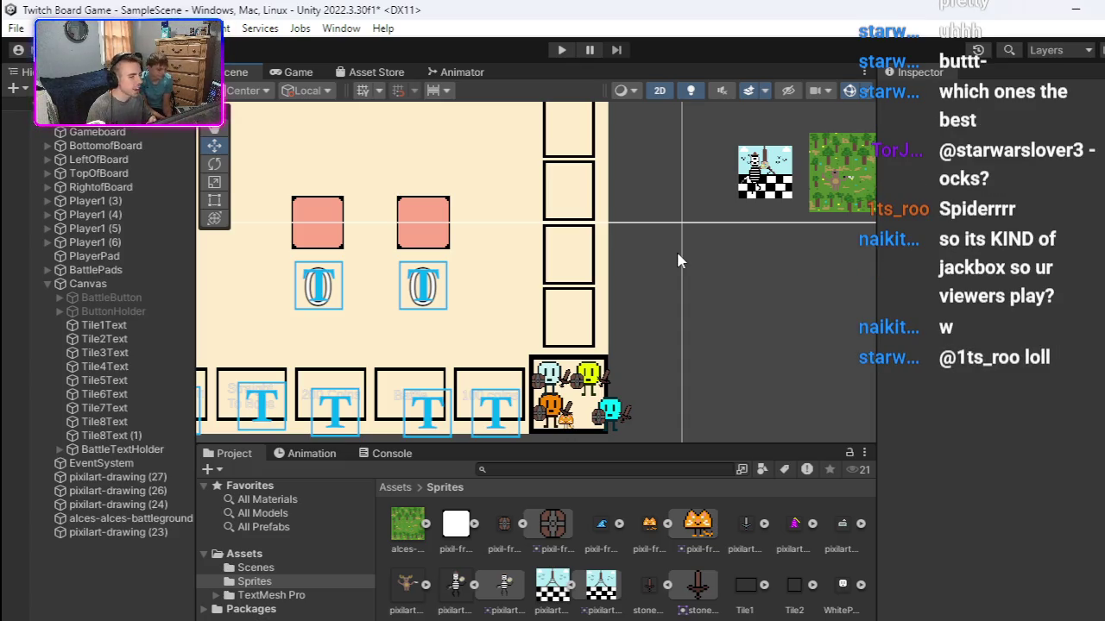
{"action": "scroll", "coordinate": [677, 259], "scroll_direction": "up", "scroll_amount": 3}
{"action": "left_click_drag", "start_coordinate": [633, 271], "coordinate": [686, 205]}
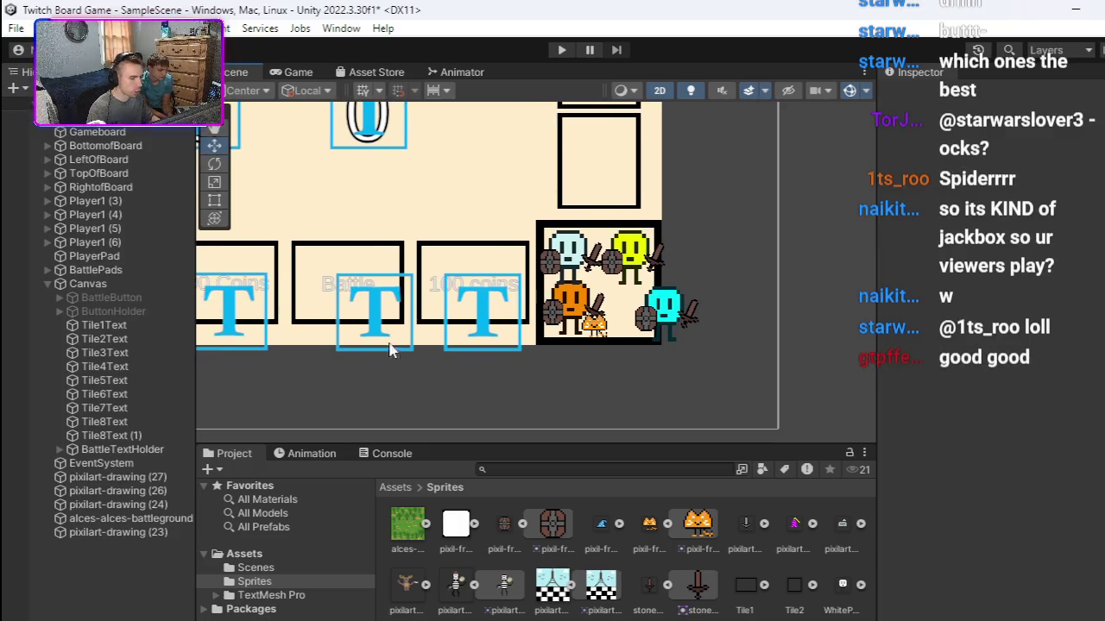
{"action": "scroll", "coordinate": [654, 339], "scroll_direction": "up", "scroll_amount": 1}
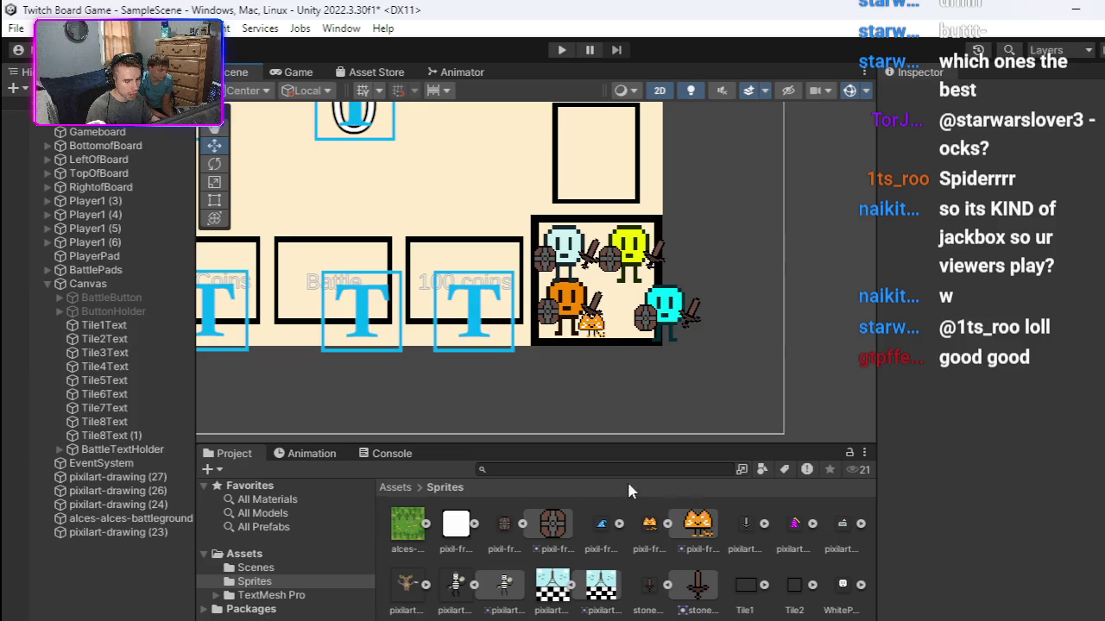
{"action": "key", "text": "alt+Tab"}
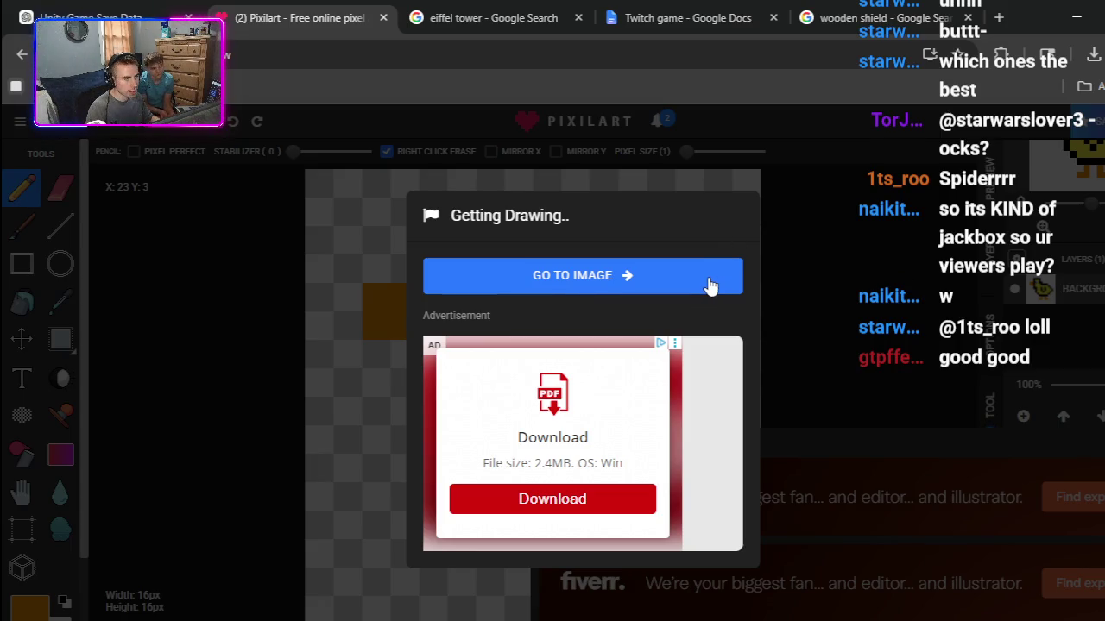
Step: Drag the newest pixilart-drawing PNG from Chrome's downloads list toward Unity
{"action": "left_click", "coordinate": [1093, 53]}
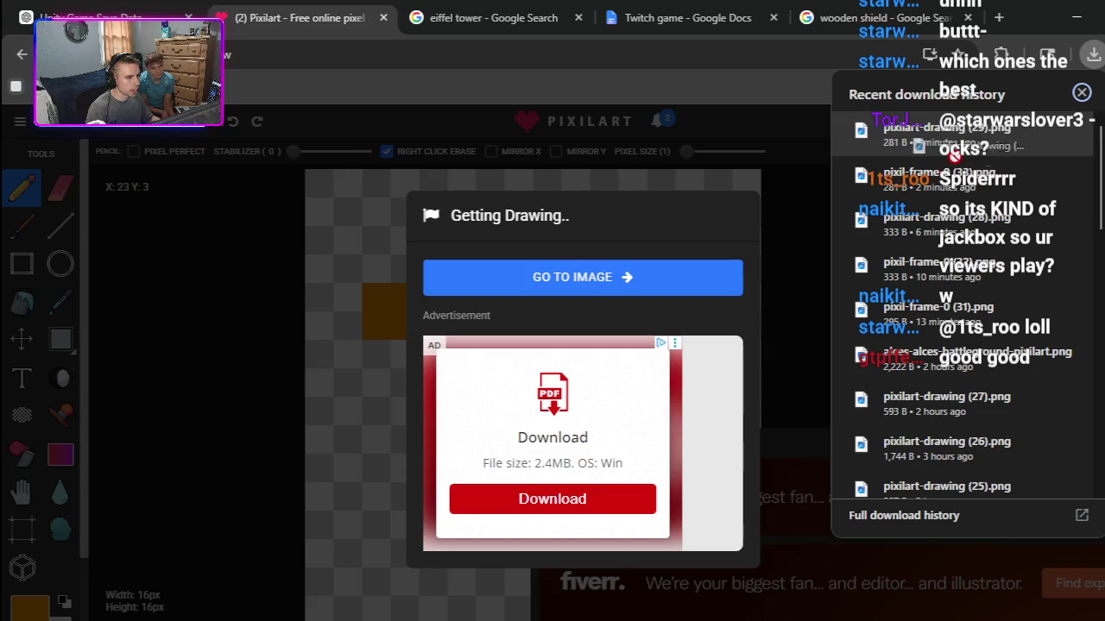
{"action": "mouse_move", "coordinate": [861, 618]}
{"action": "left_mouse_down"}
{"action": "mouse_move", "coordinate": [771, 604]}
{"action": "mouse_move", "coordinate": [781, 620]}
{"action": "mouse_move", "coordinate": [671, 587]}
{"action": "mouse_move", "coordinate": [603, 607]}
{"action": "mouse_move", "coordinate": [626, 618]}
{"action": "left_mouse_up"}
Step: Import the duck PNG into Assets/Sprites and set Filter Mode to Point (no filter)
{"action": "left_click", "coordinate": [654, 590]}
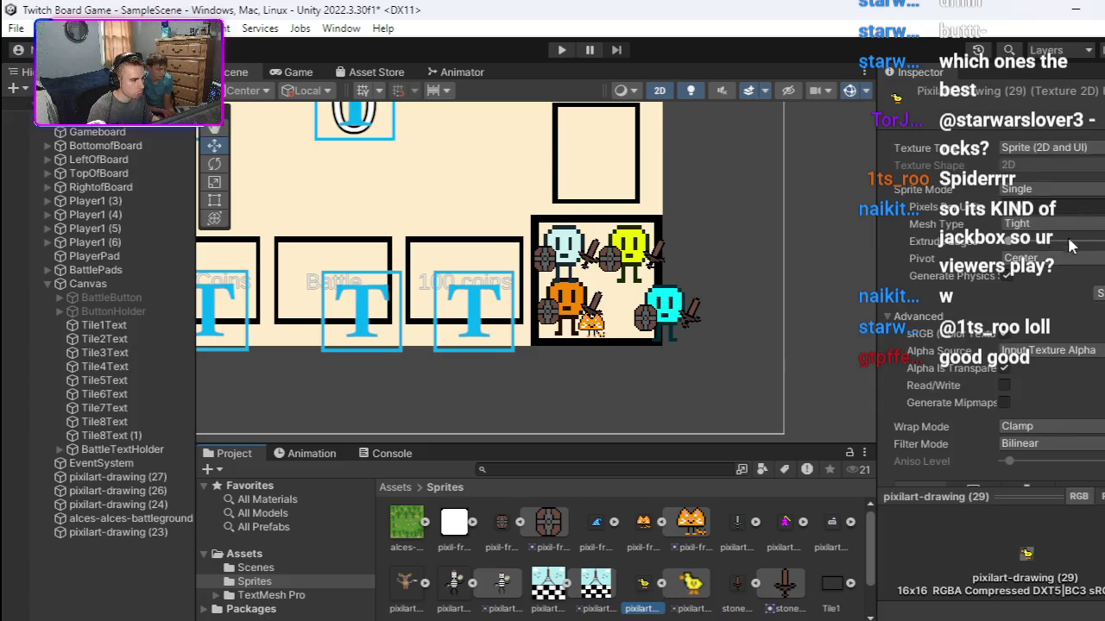
{"action": "scroll", "coordinate": [1060, 285], "scroll_direction": "down", "scroll_amount": 3}
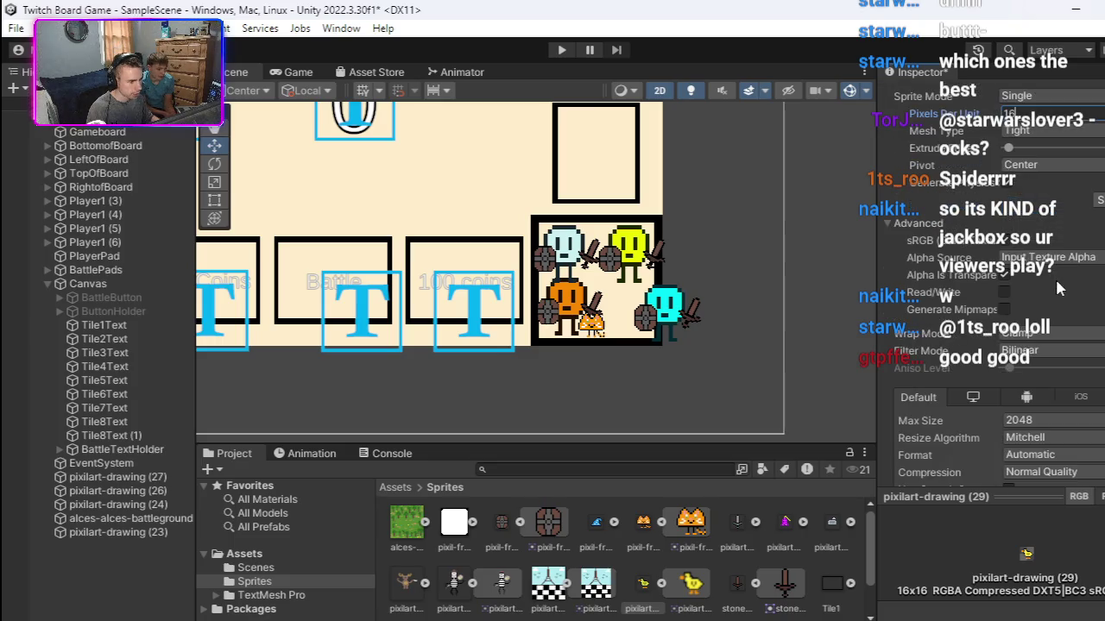
{"action": "scroll", "coordinate": [1055, 277], "scroll_direction": "down", "scroll_amount": 2}
{"action": "left_click", "coordinate": [1036, 306]}
{"action": "left_click", "coordinate": [1036, 319]}
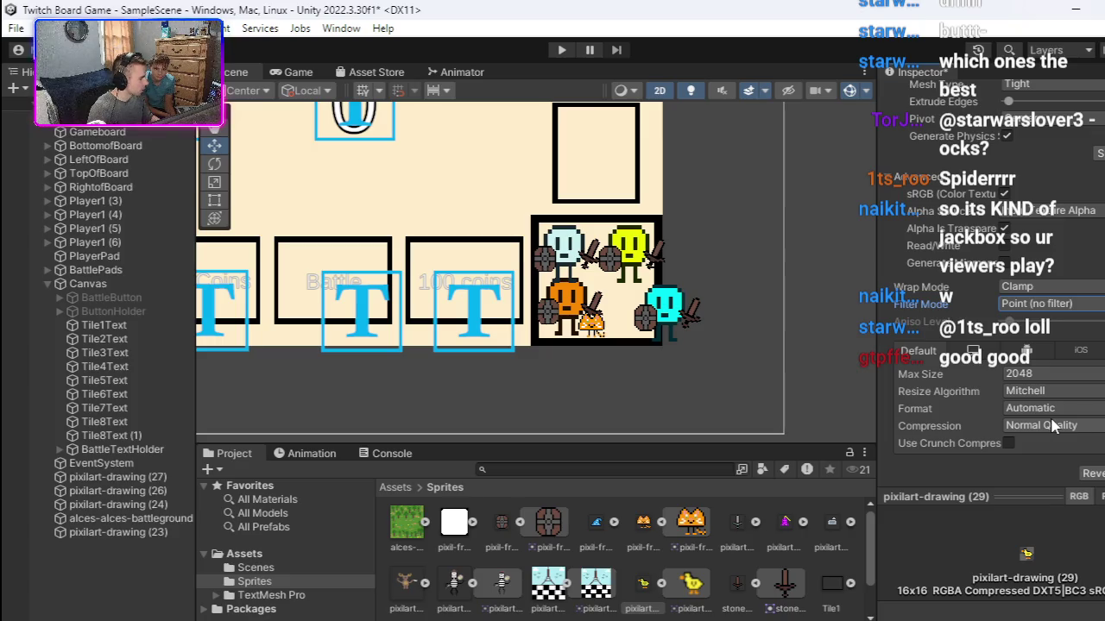
Step: Set the sprite's Compression to None, keep Max Size 2048, and apply
{"action": "scroll", "coordinate": [1038, 390], "scroll_direction": "down", "scroll_amount": 2}
{"action": "scroll", "coordinate": [1039, 390], "scroll_direction": "up", "scroll_amount": 3}
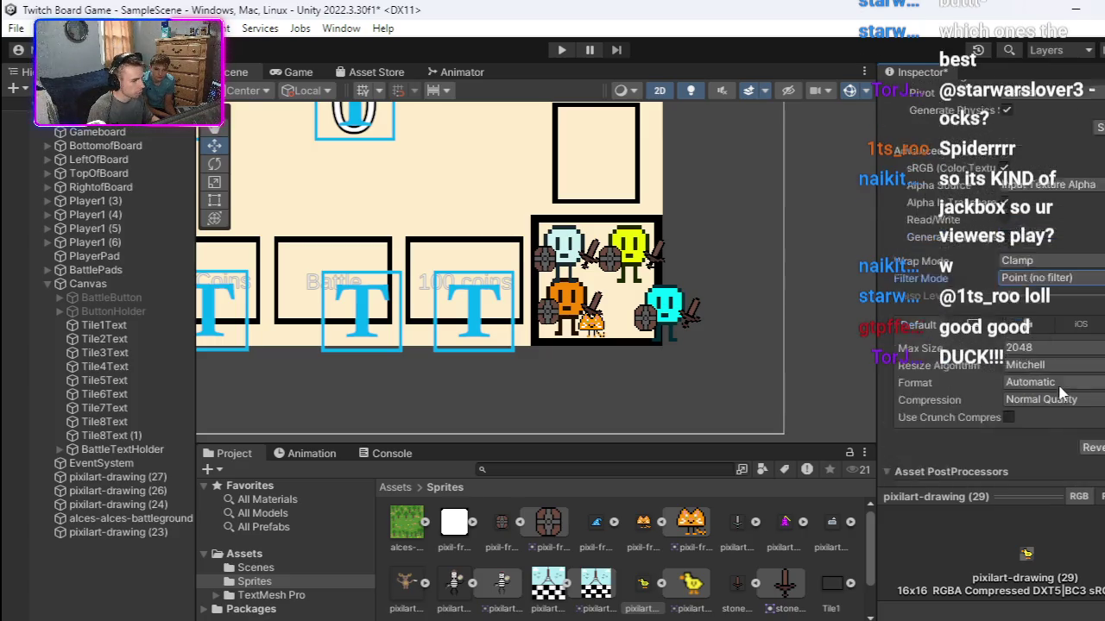
{"action": "scroll", "coordinate": [1055, 383], "scroll_direction": "up", "scroll_amount": 4}
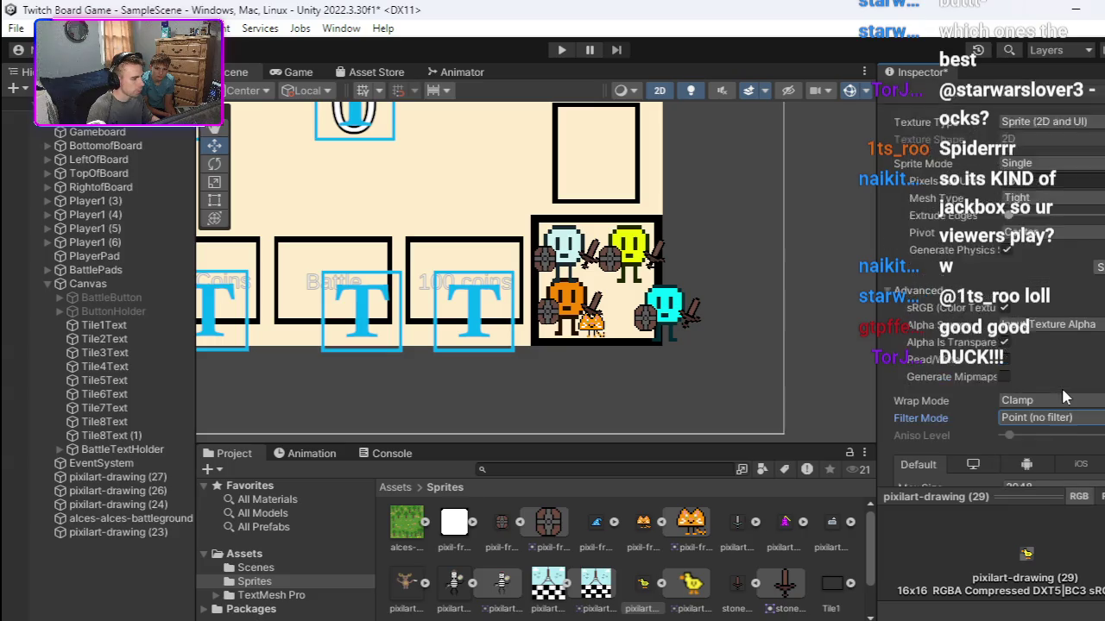
{"action": "scroll", "coordinate": [1061, 386], "scroll_direction": "down", "scroll_amount": 5}
{"action": "scroll", "coordinate": [1061, 390], "scroll_direction": "down", "scroll_amount": 3}
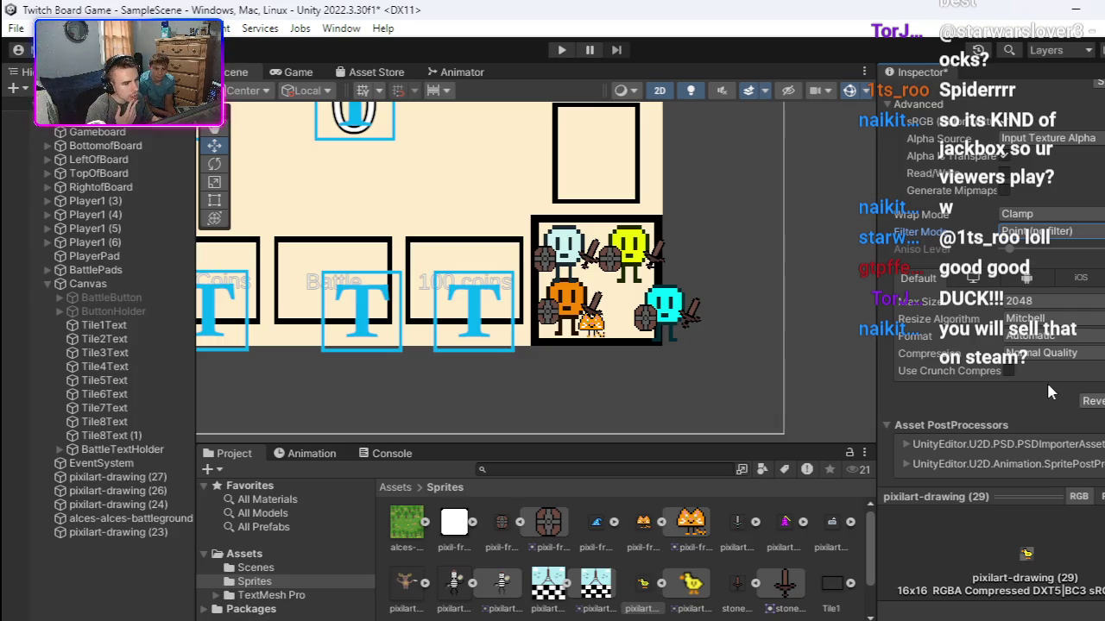
{"action": "left_click", "coordinate": [1053, 336]}
{"action": "left_click", "coordinate": [1053, 318]}
{"action": "left_click", "coordinate": [1053, 318]}
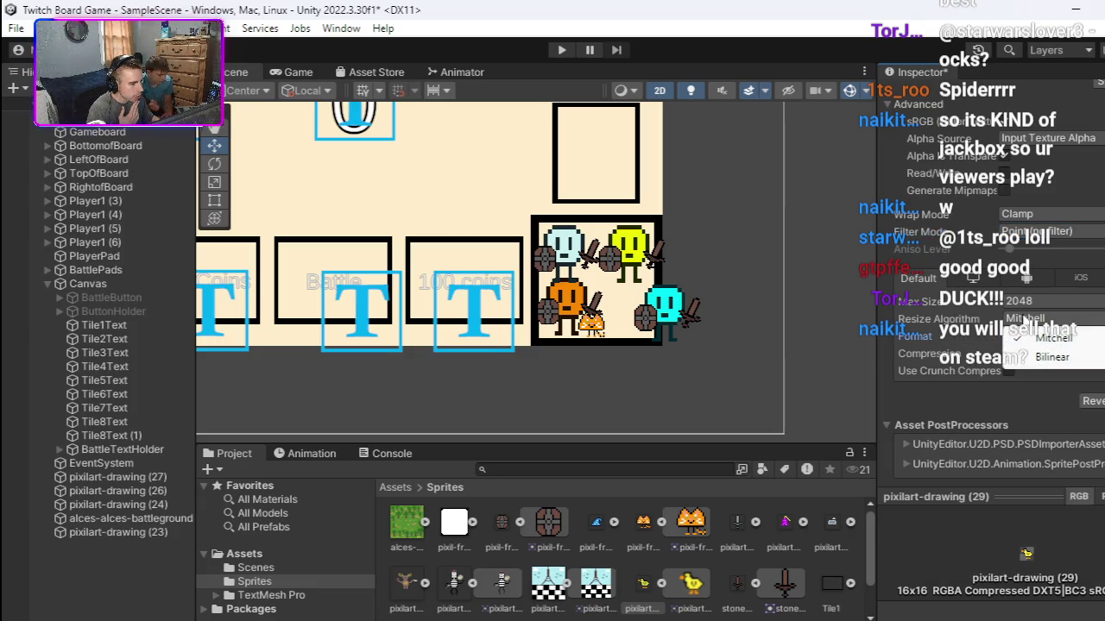
{"action": "left_click", "coordinate": [1027, 301]}
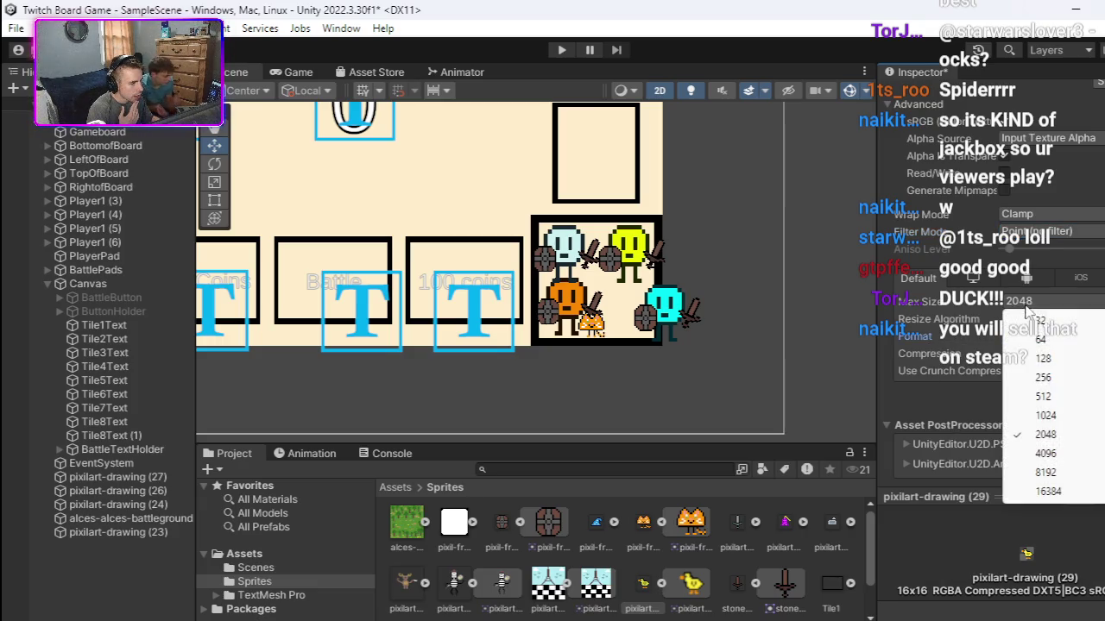
{"action": "left_click", "coordinate": [992, 345]}
{"action": "left_click", "coordinate": [1083, 344]}
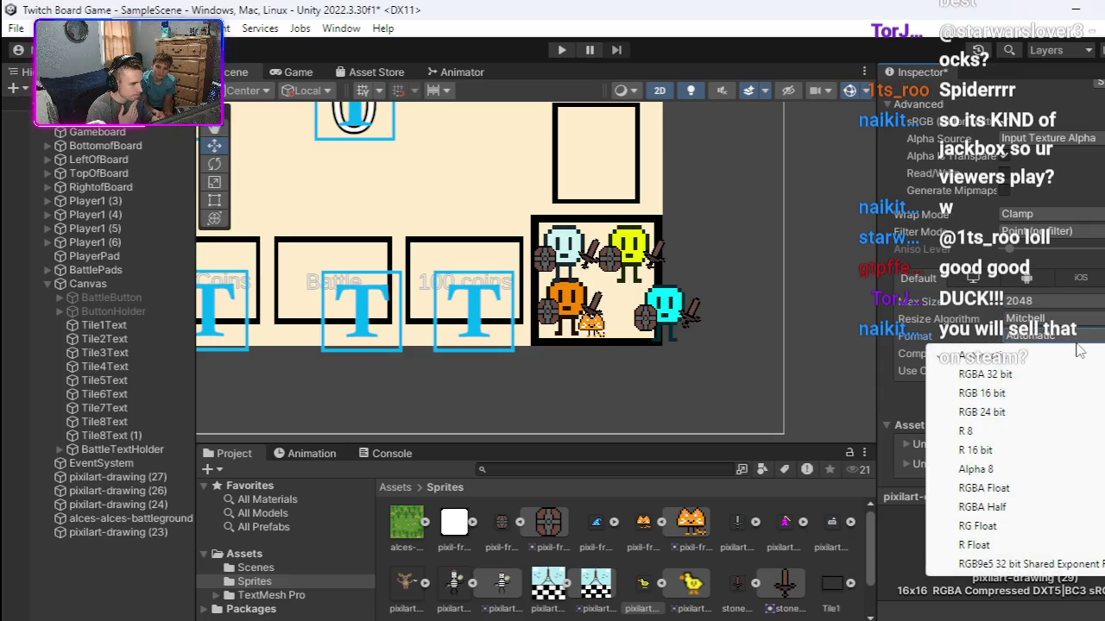
{"action": "left_click", "coordinate": [1079, 353]}
{"action": "left_click", "coordinate": [1053, 371]}
{"action": "left_click", "coordinate": [1092, 393]}
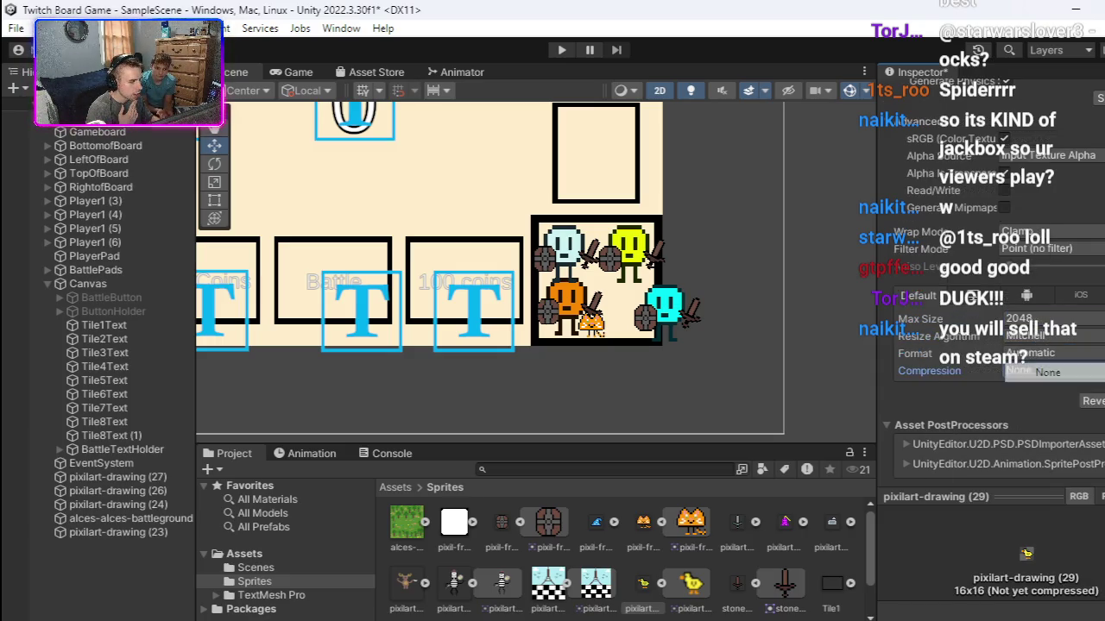
{"action": "left_click", "coordinate": [1104, 401]}
Step: Drag the duck sprite into the scene beside the players on the corner tile
{"action": "scroll", "coordinate": [658, 378], "scroll_direction": "up", "scroll_amount": 1}
{"action": "scroll", "coordinate": [656, 377], "scroll_direction": "up", "scroll_amount": 1}
{"action": "left_click_drag", "start_coordinate": [655, 377], "coordinate": [659, 407]}
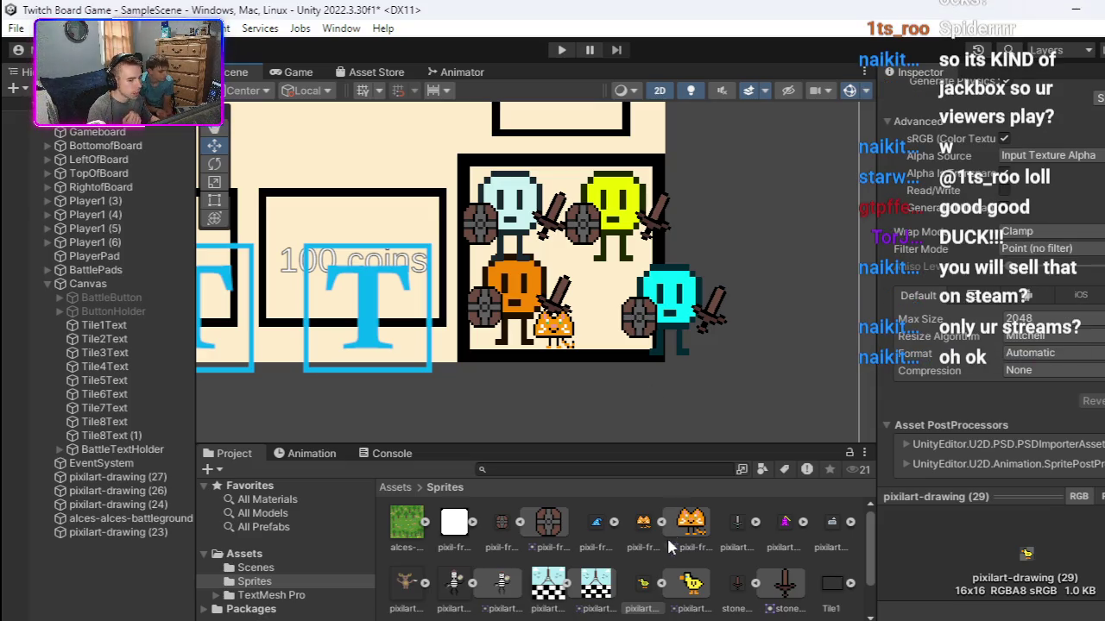
{"action": "mouse_move", "coordinate": [690, 583]}
{"action": "left_mouse_down"}
{"action": "mouse_move", "coordinate": [678, 362]}
{"action": "mouse_move", "coordinate": [708, 379]}
{"action": "mouse_move", "coordinate": [703, 226]}
{"action": "left_mouse_up"}
Step: Pan across the board to view tiles like 200 Coins, Chair Spin and Straight To Boss
{"action": "scroll", "coordinate": [740, 326], "scroll_direction": "up", "scroll_amount": 3}
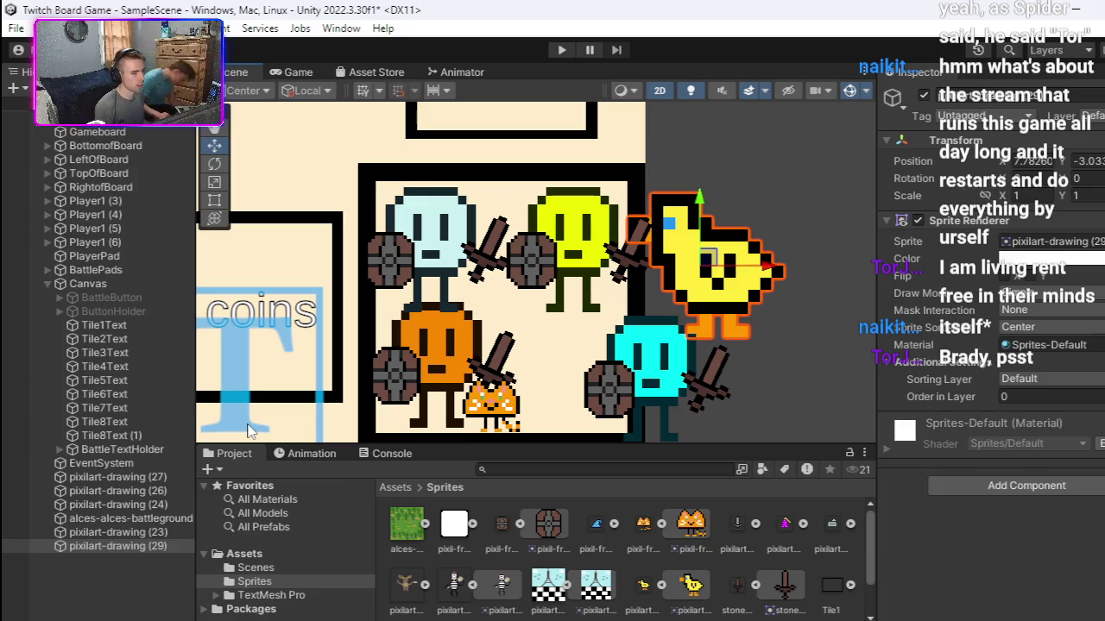
{"action": "scroll", "coordinate": [346, 285], "scroll_direction": "down", "scroll_amount": 3}
{"action": "scroll", "coordinate": [483, 290], "scroll_direction": "left", "scroll_amount": 3}
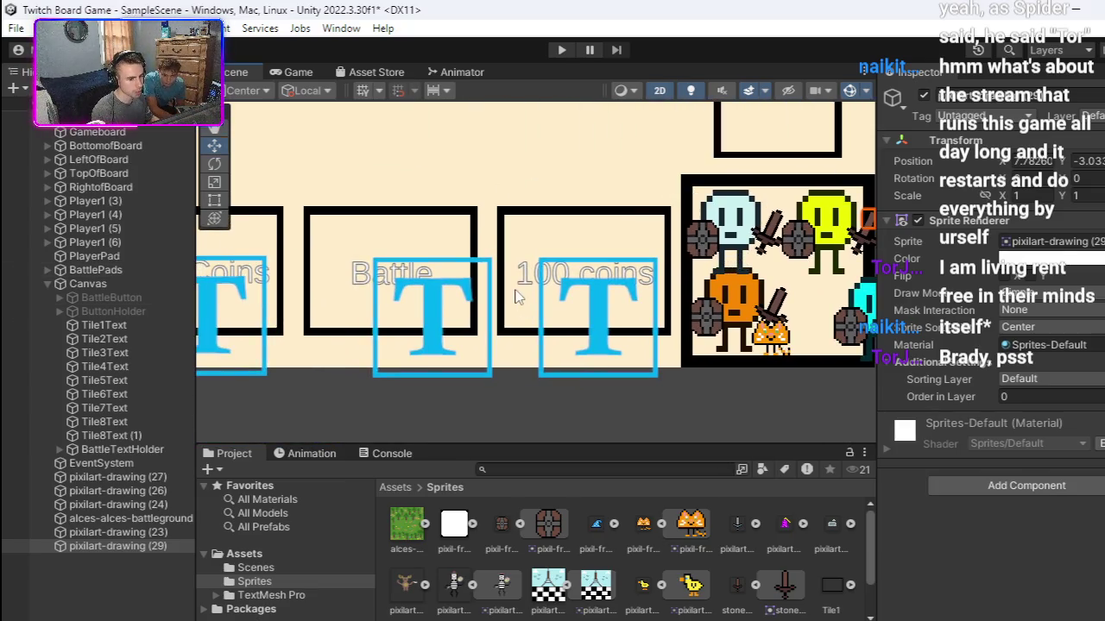
{"action": "left_click_drag", "start_coordinate": [556, 285], "coordinate": [668, 298]}
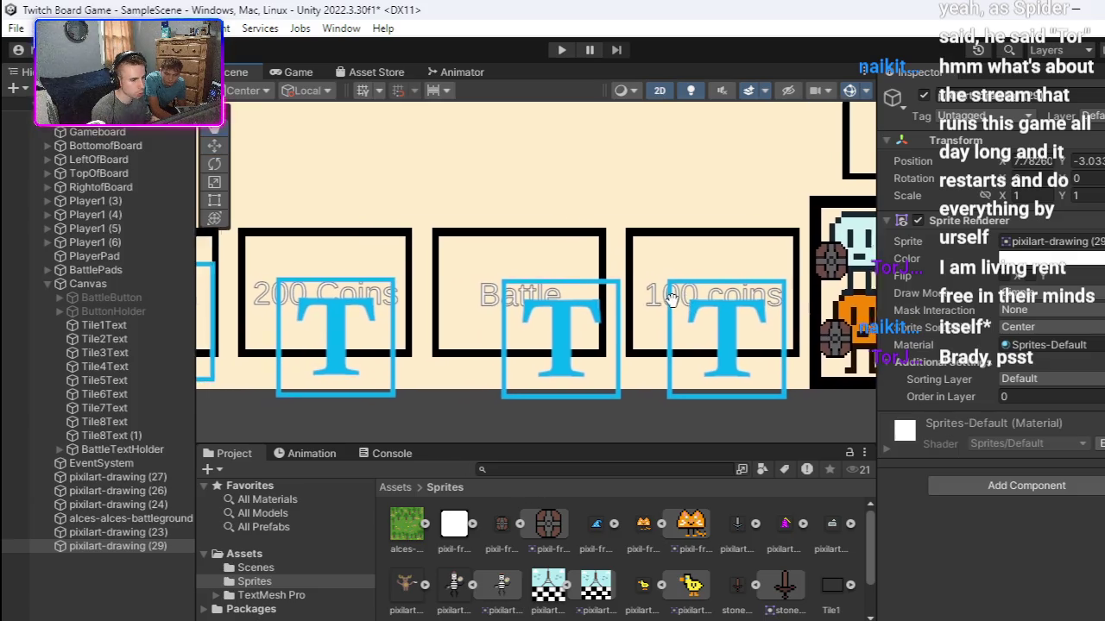
{"action": "scroll", "coordinate": [664, 294], "scroll_direction": "right", "scroll_amount": 5}
{"action": "scroll", "coordinate": [656, 268], "scroll_direction": "up", "scroll_amount": 2}
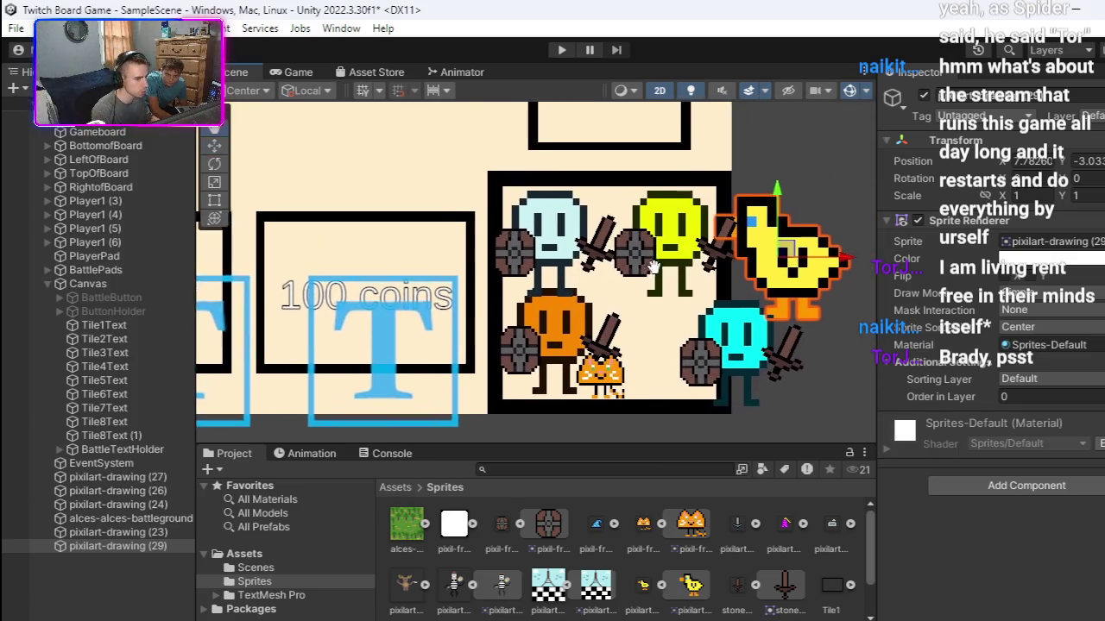
{"action": "scroll", "coordinate": [643, 274], "scroll_direction": "right", "scroll_amount": 3}
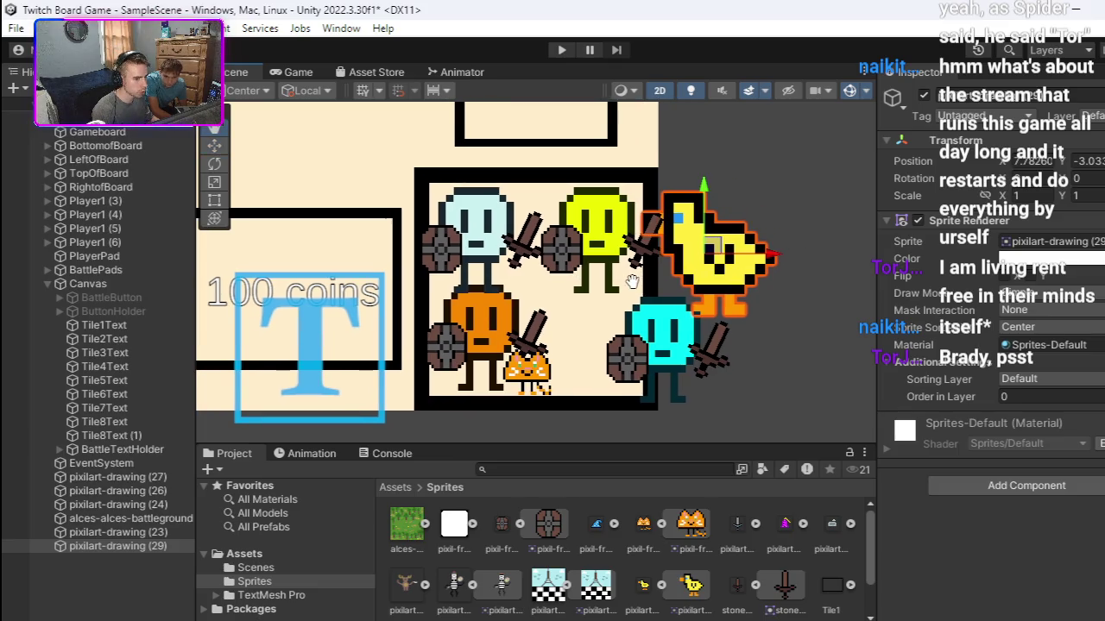
{"action": "scroll", "coordinate": [632, 282], "scroll_direction": "left", "scroll_amount": 6}
{"action": "scroll", "coordinate": [604, 285], "scroll_direction": "left", "scroll_amount": 1}
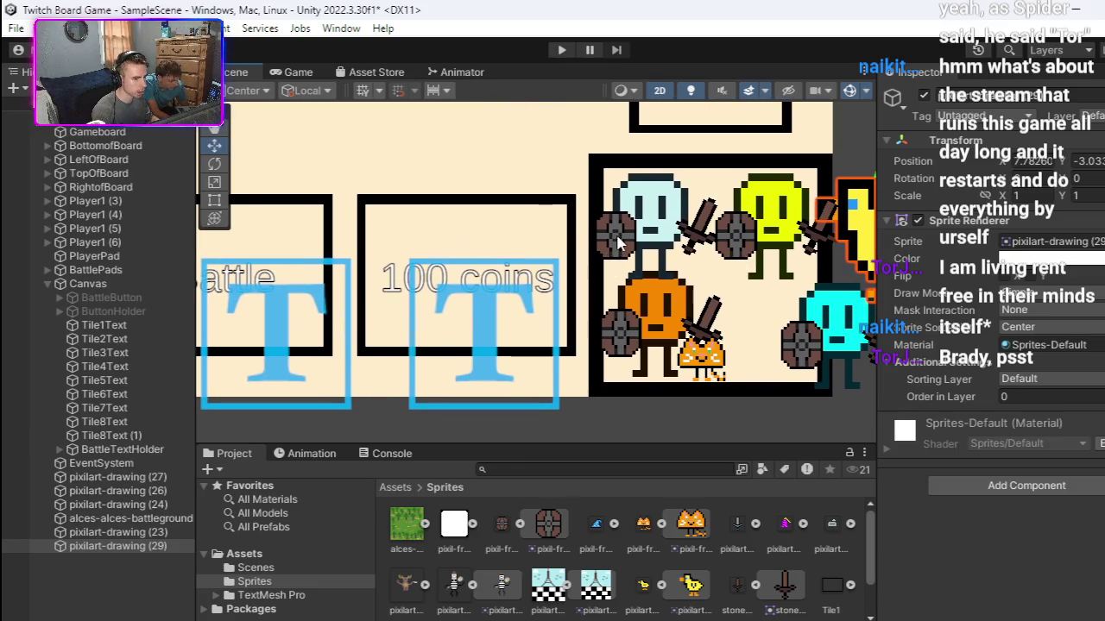
{"action": "scroll", "coordinate": [587, 293], "scroll_direction": "left", "scroll_amount": 5}
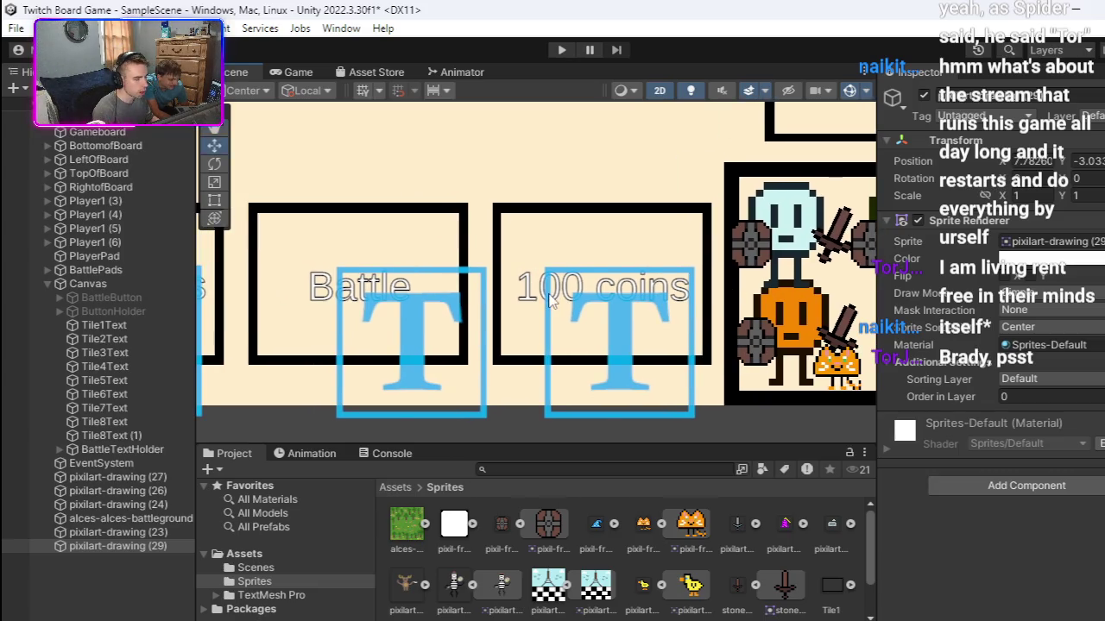
{"action": "scroll", "coordinate": [556, 296], "scroll_direction": "left", "scroll_amount": 8}
{"action": "scroll", "coordinate": [579, 294], "scroll_direction": "left", "scroll_amount": 1}
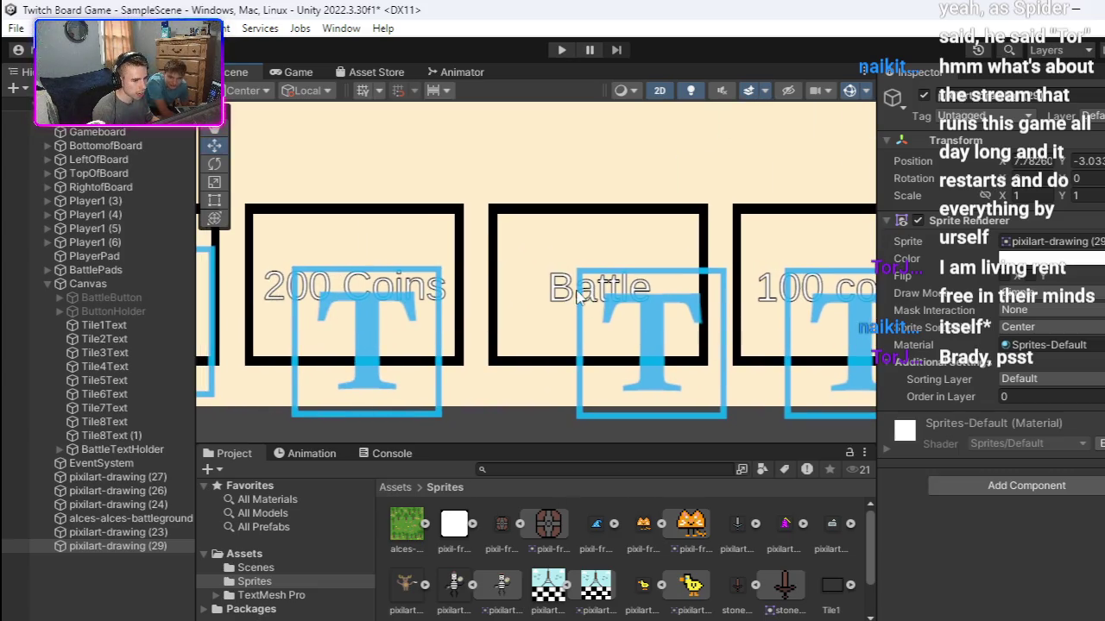
{"action": "scroll", "coordinate": [605, 293], "scroll_direction": "left", "scroll_amount": 7}
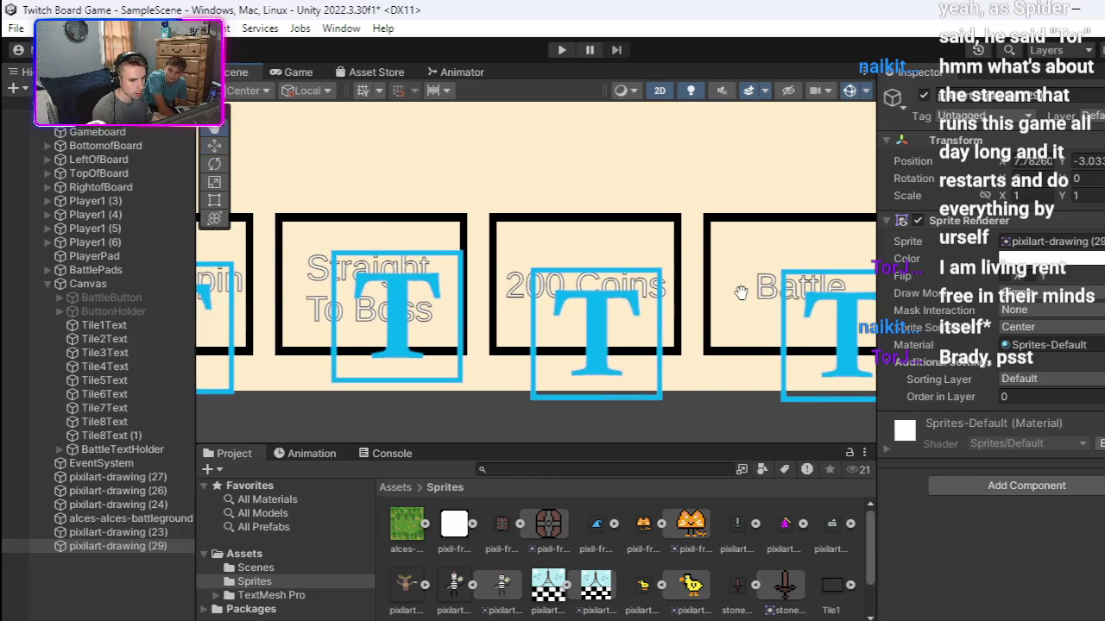
{"action": "scroll", "coordinate": [552, 295], "scroll_direction": "left", "scroll_amount": 8}
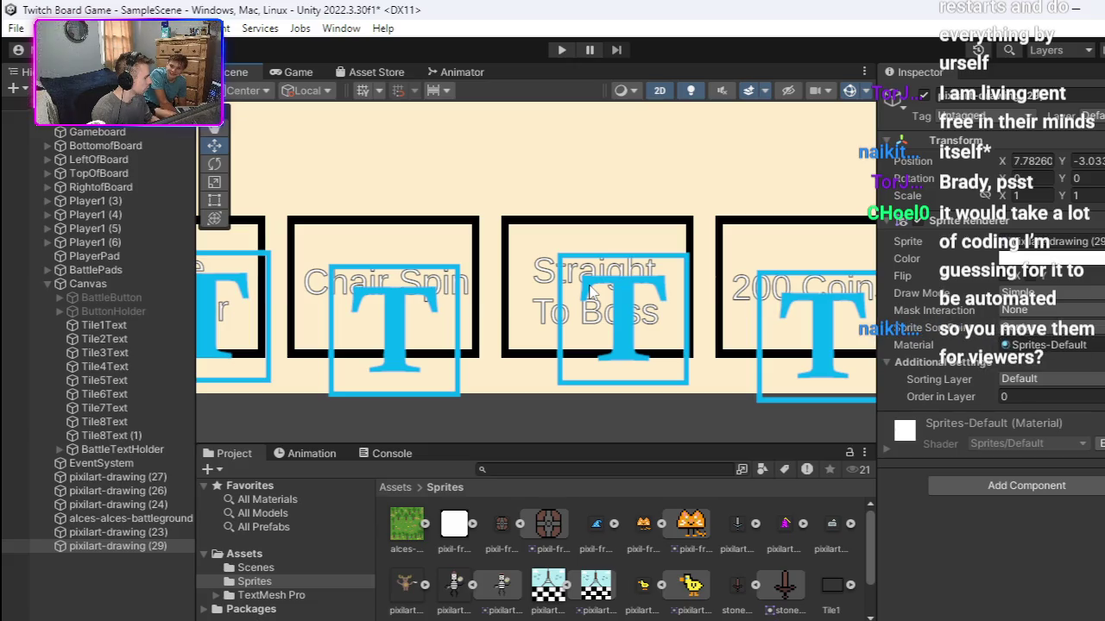
Step: Play-test by dragging the pale blue player onto a bottom-row tile, then exit Play mode
{"action": "left_click", "coordinate": [562, 49]}
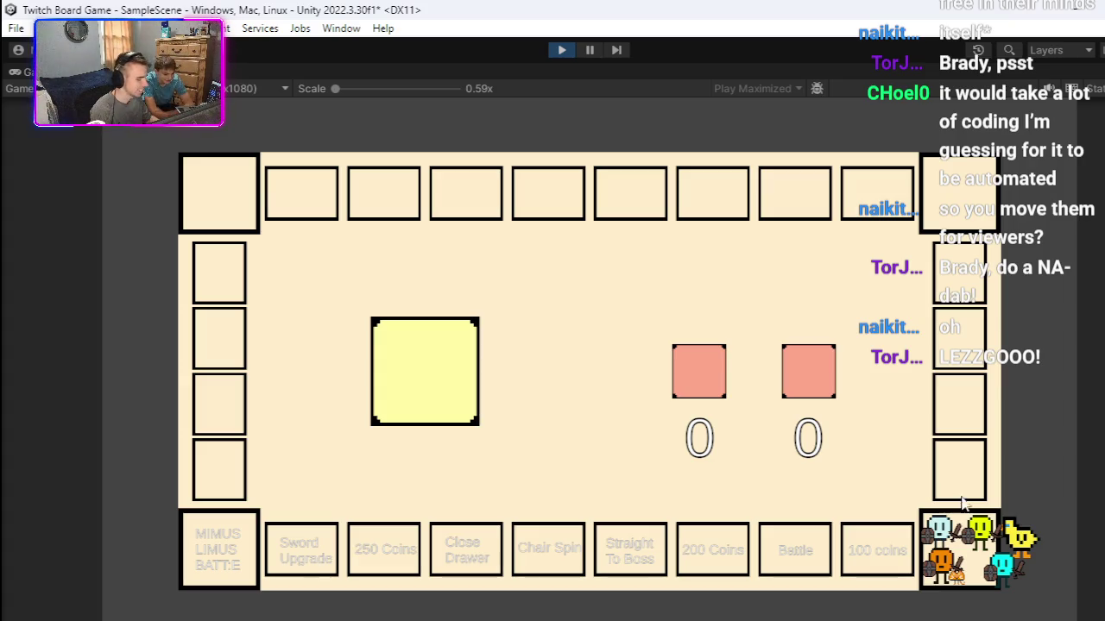
{"action": "mouse_move", "coordinate": [941, 518]}
{"action": "left_mouse_down"}
{"action": "mouse_move", "coordinate": [922, 514]}
{"action": "mouse_move", "coordinate": [898, 542]}
{"action": "mouse_move", "coordinate": [829, 525]}
{"action": "mouse_move", "coordinate": [803, 535]}
{"action": "mouse_move", "coordinate": [518, 540]}
{"action": "left_mouse_up"}
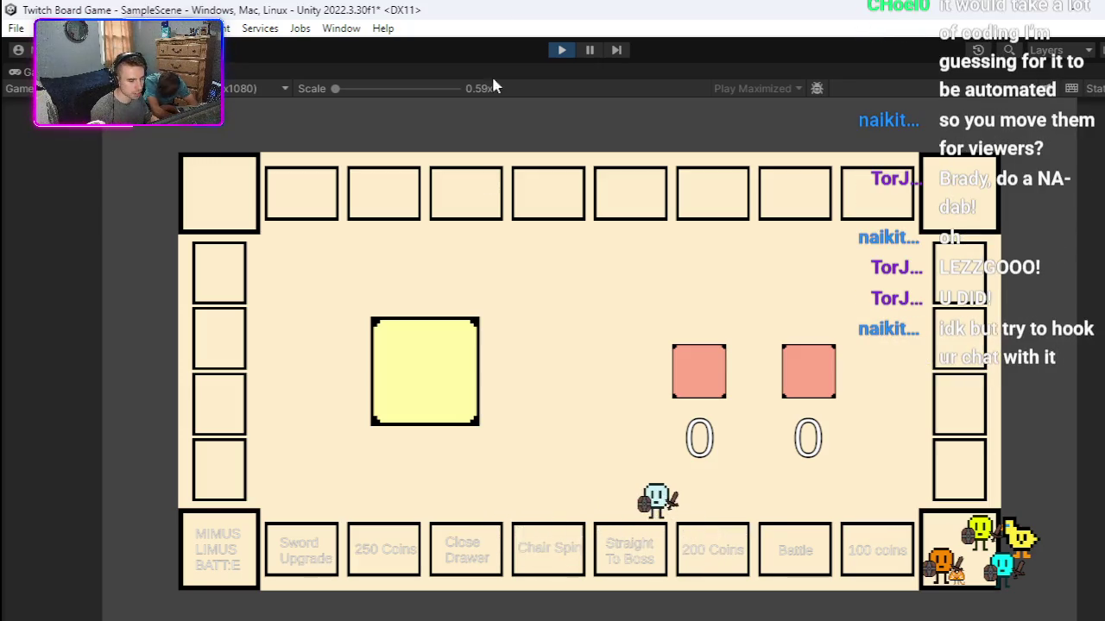
{"action": "left_click", "coordinate": [561, 49]}
{"action": "key", "text": "f"}
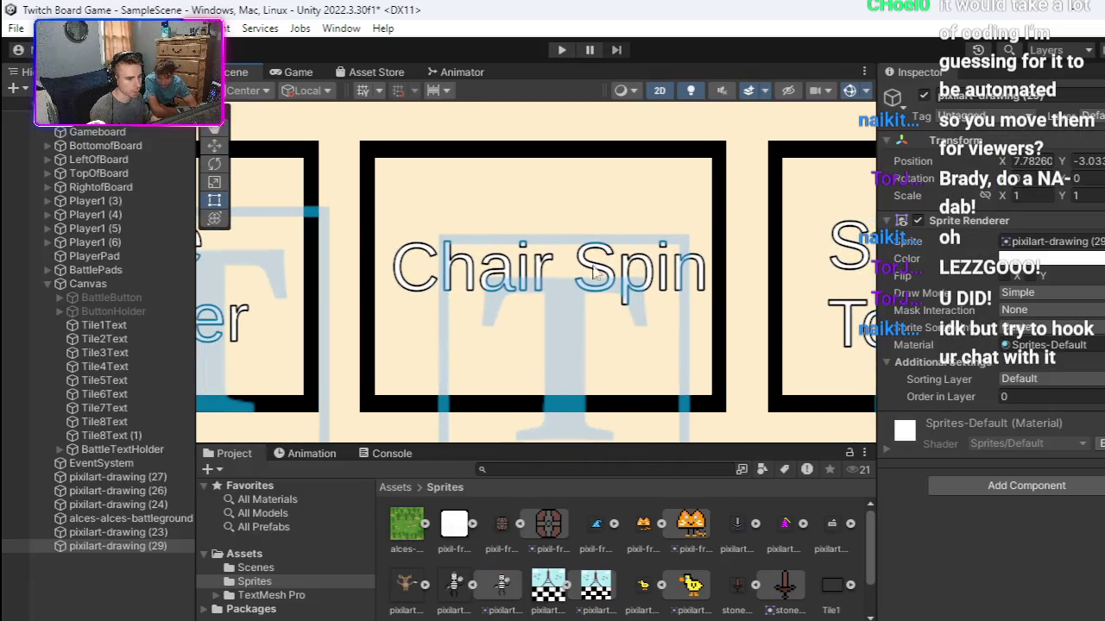
{"action": "key", "text": "Right"}
{"action": "key", "text": "Right"}
{"action": "key", "text": "Right"}
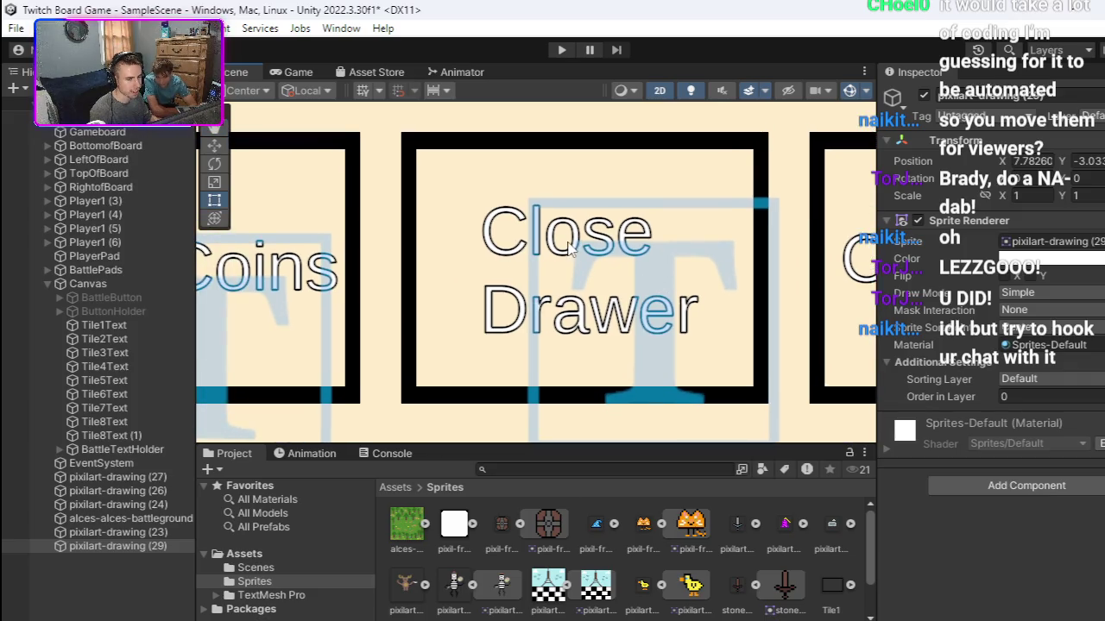
{"action": "scroll", "coordinate": [643, 282], "scroll_direction": "down", "scroll_amount": 3}
{"action": "left_click_drag", "start_coordinate": [545, 256], "coordinate": [689, 251]}
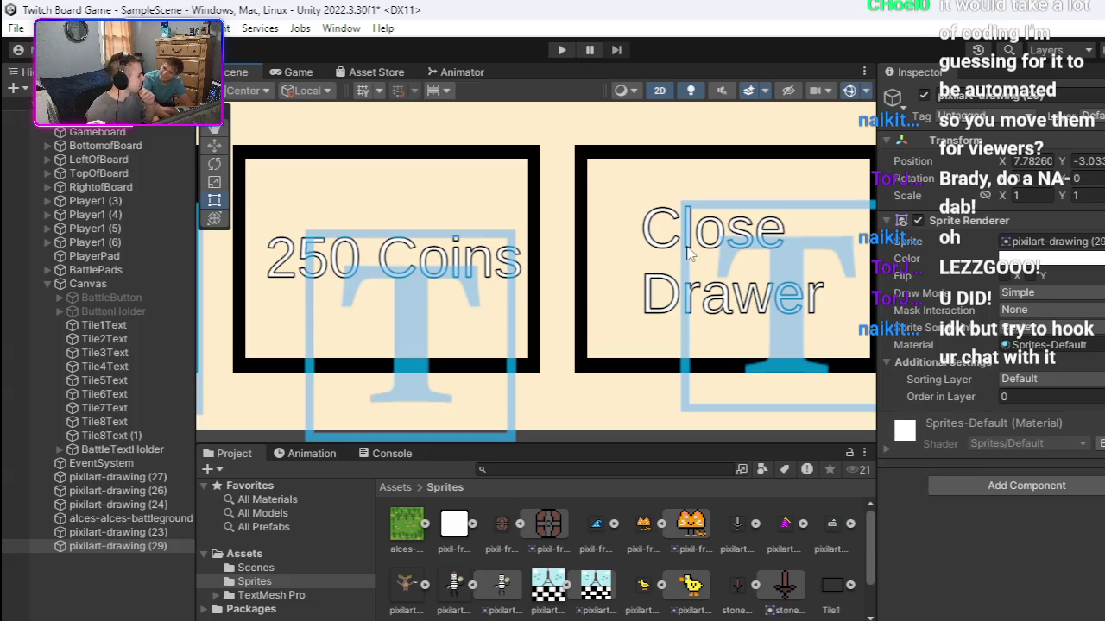